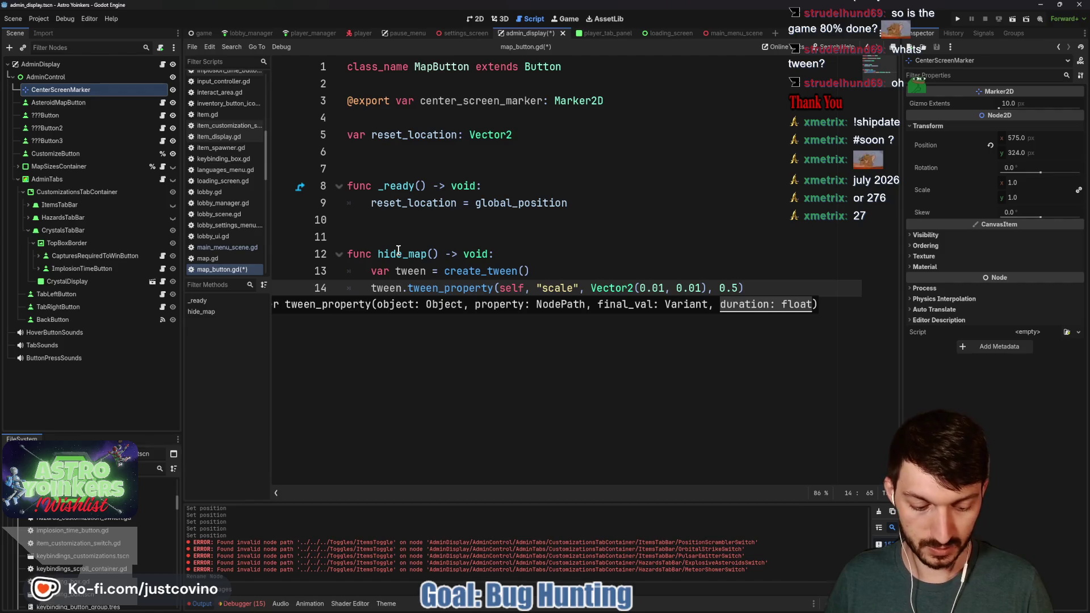
# Append .set_trans(Tween.TRANS_EXPO) to the scale tween on line 14 and start a new line
pyautogui.write('.set')
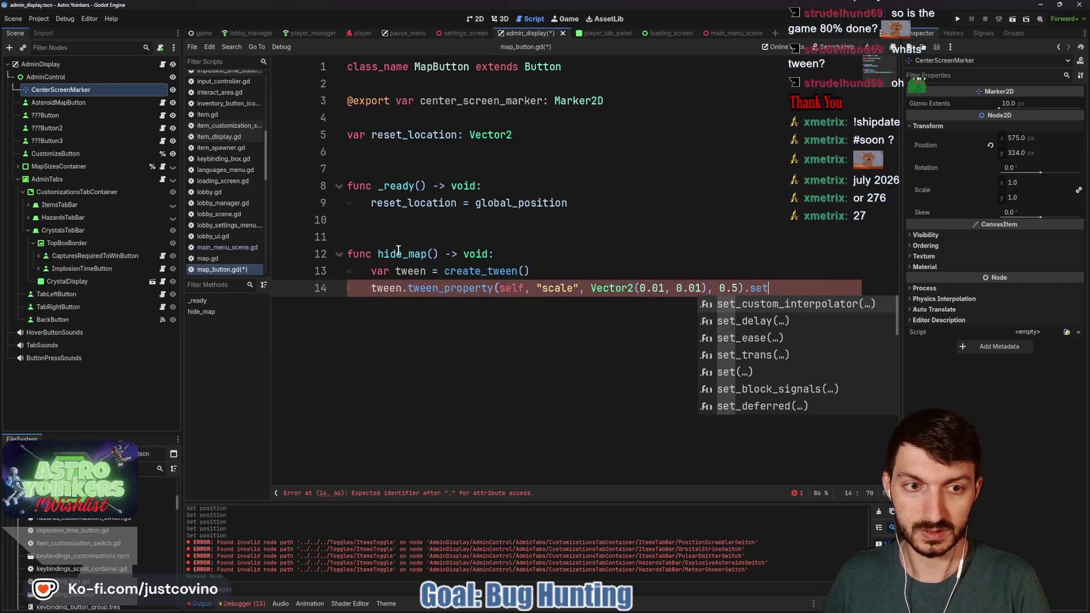
pyautogui.write('_trans')
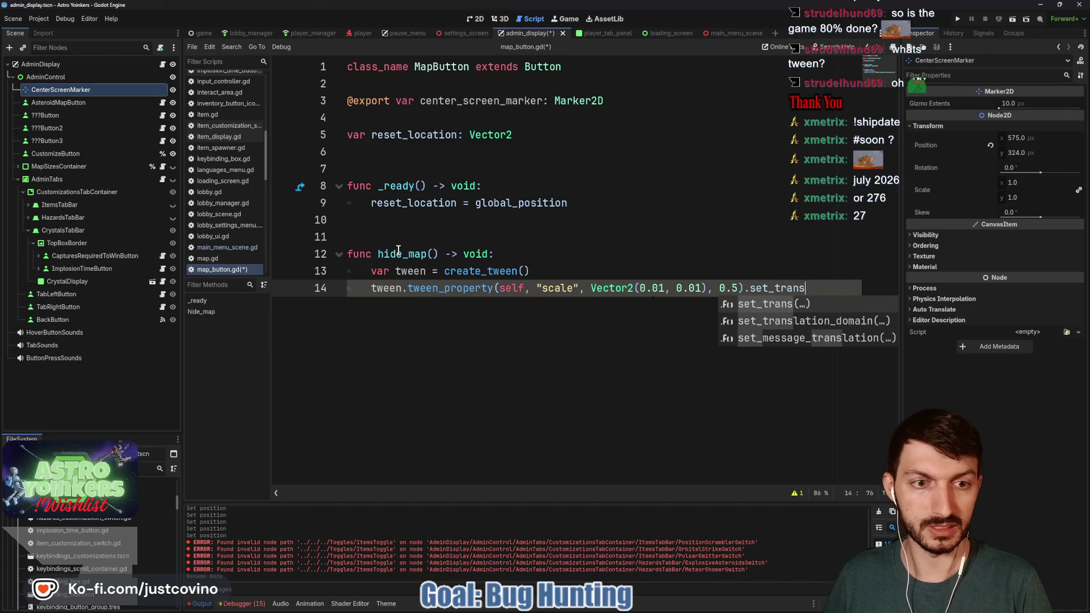
pyautogui.press('Return')
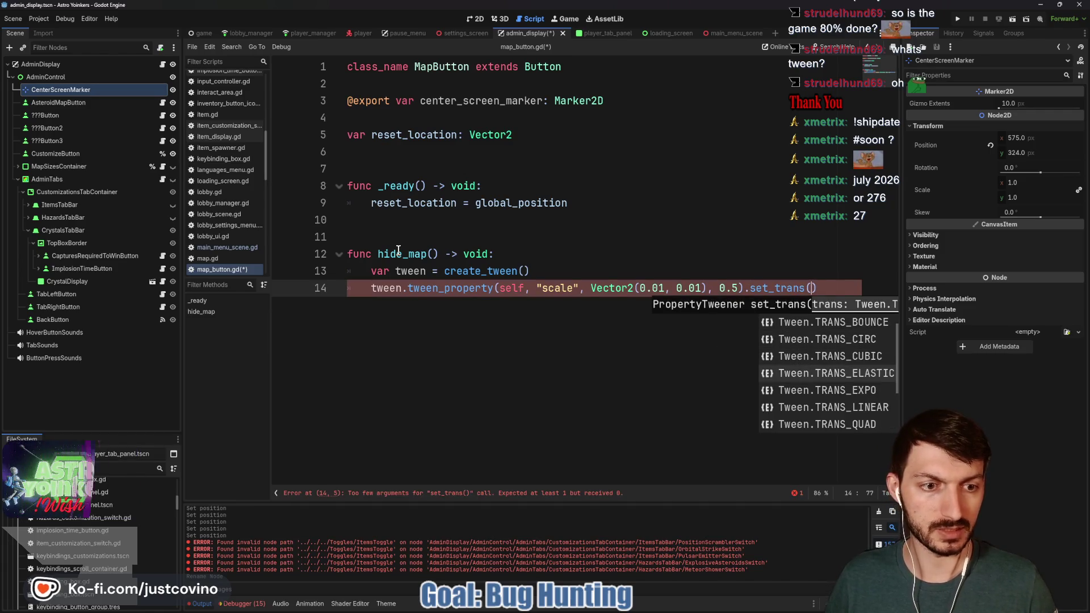
pyautogui.press('Down')
pyautogui.press('Return')
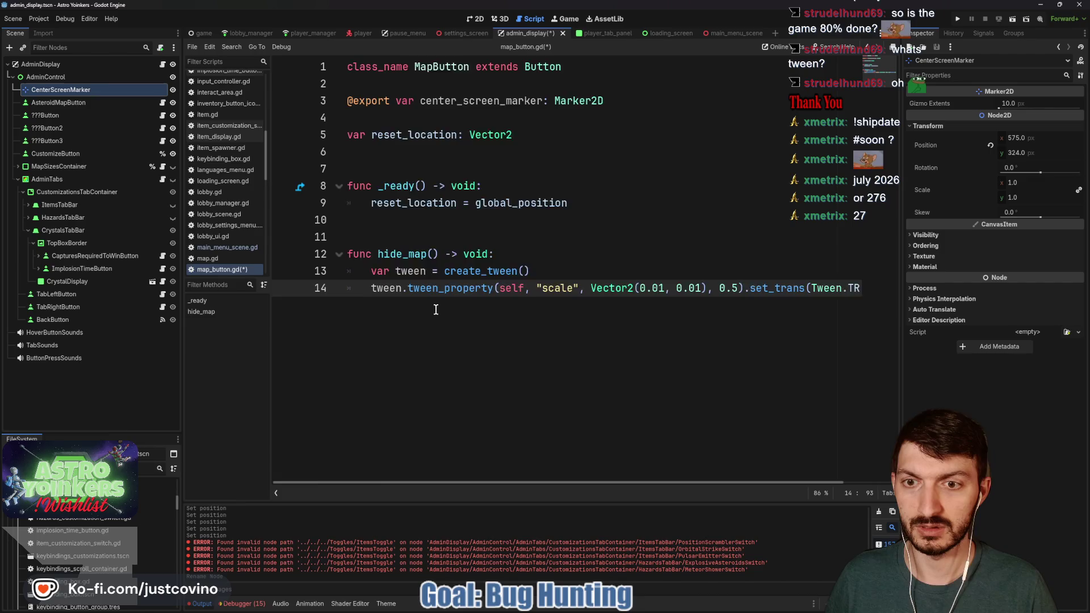
pyautogui.press('End')
pyautogui.press('Return')
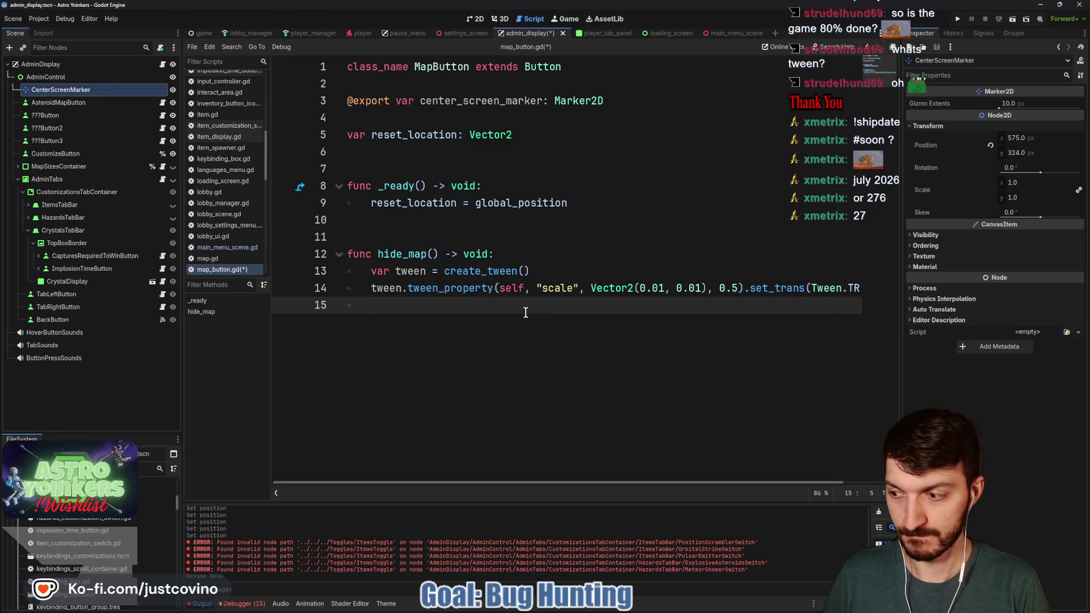
# Add a parallel tween moving global_position to center_screen_marker.global_position over 0.5
pyautogui.write('tween.tw')
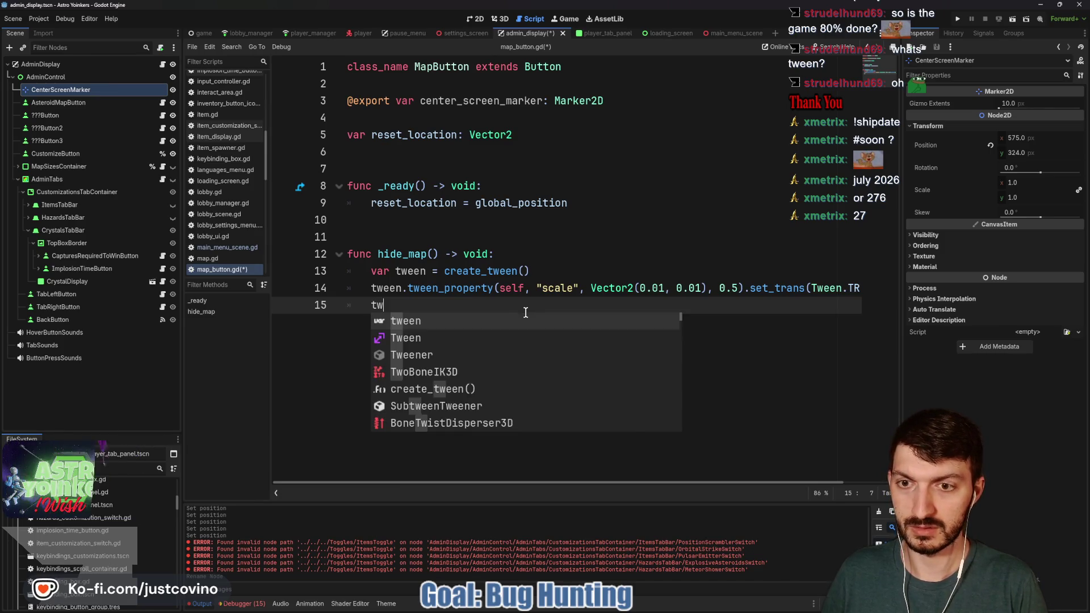
pyautogui.press('BackSpace')
pyautogui.press('BackSpace')
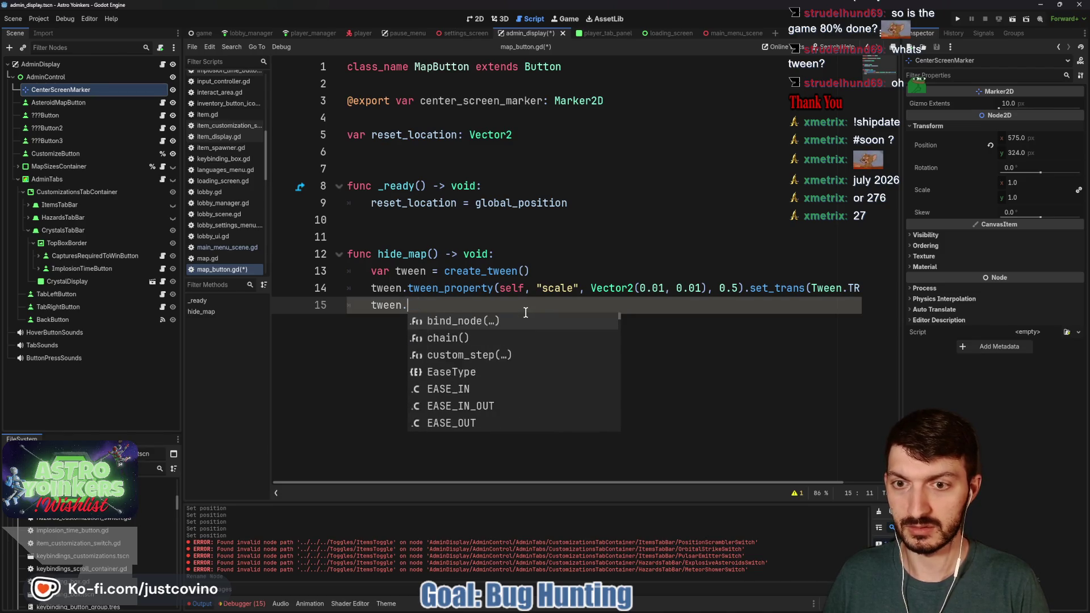
pyautogui.write('par')
pyautogui.press('Return')
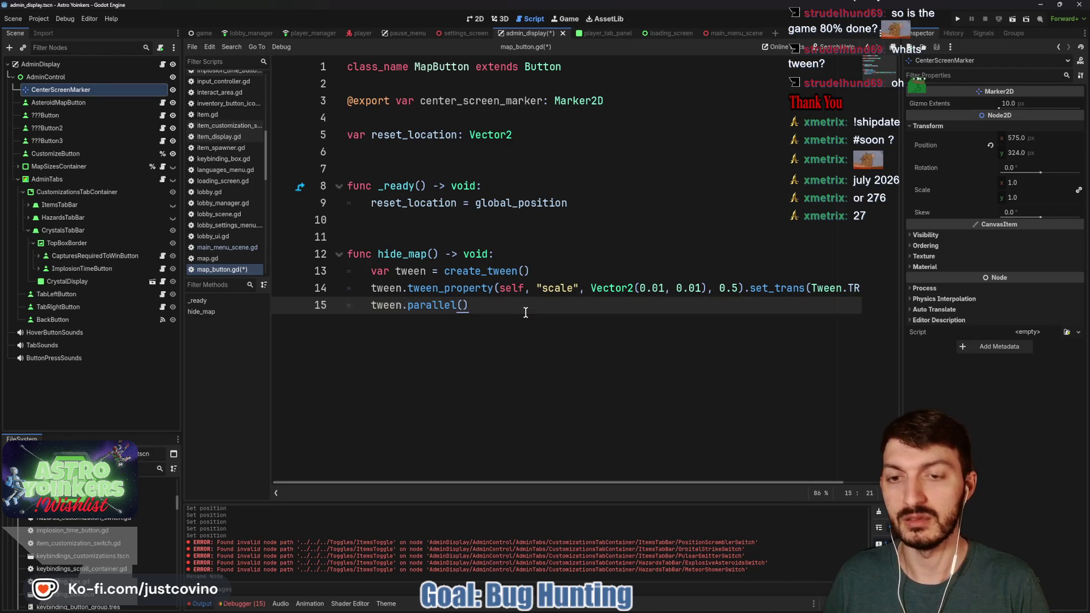
pyautogui.write('.tween_')
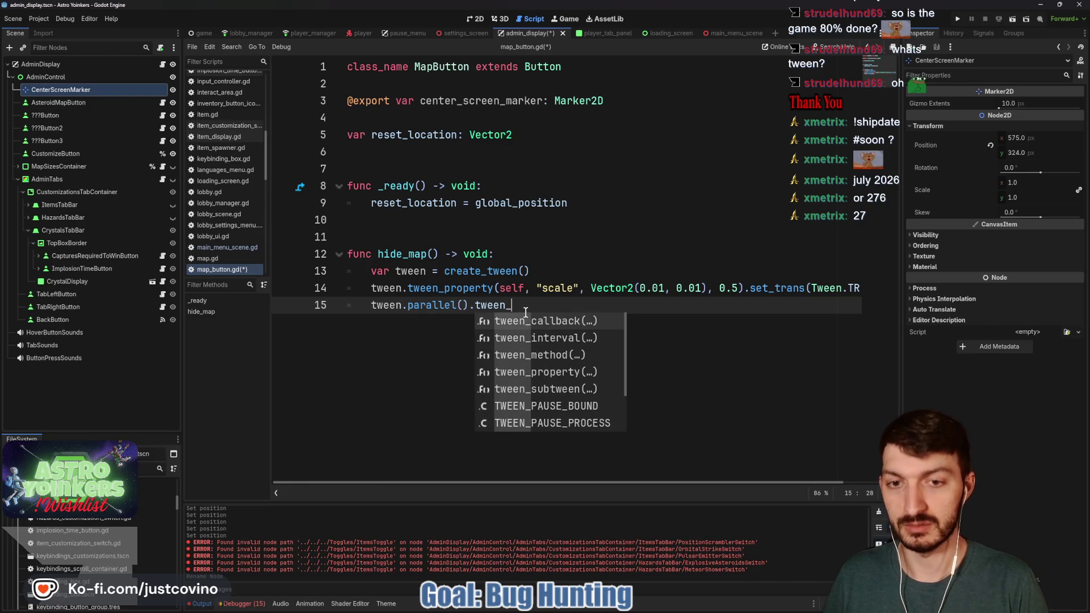
pyautogui.write('prope')
pyautogui.press('Return')
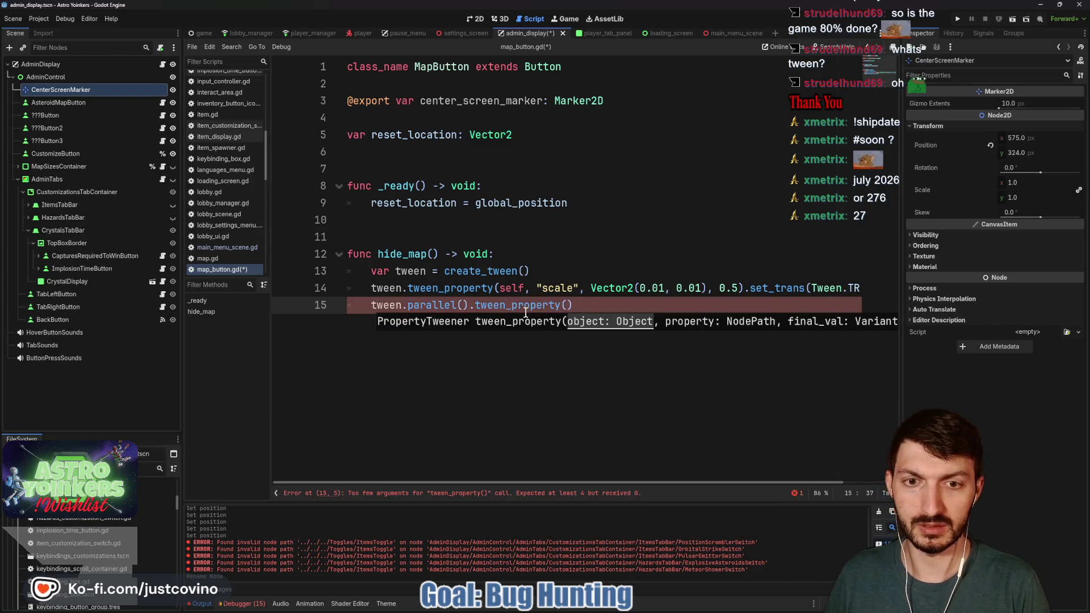
pyautogui.write('self, ')
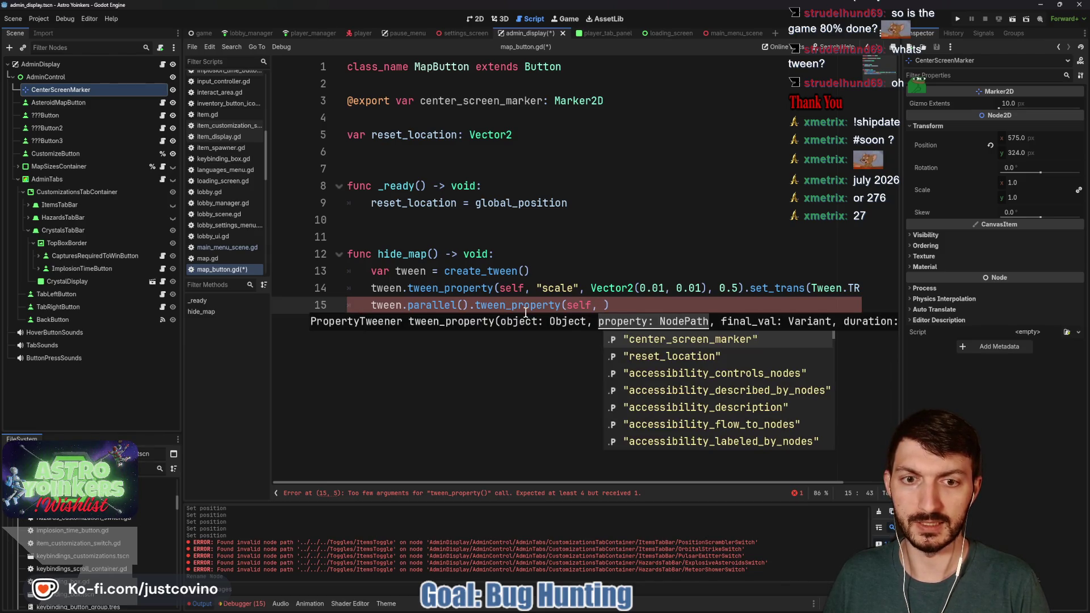
pyautogui.write('"position')
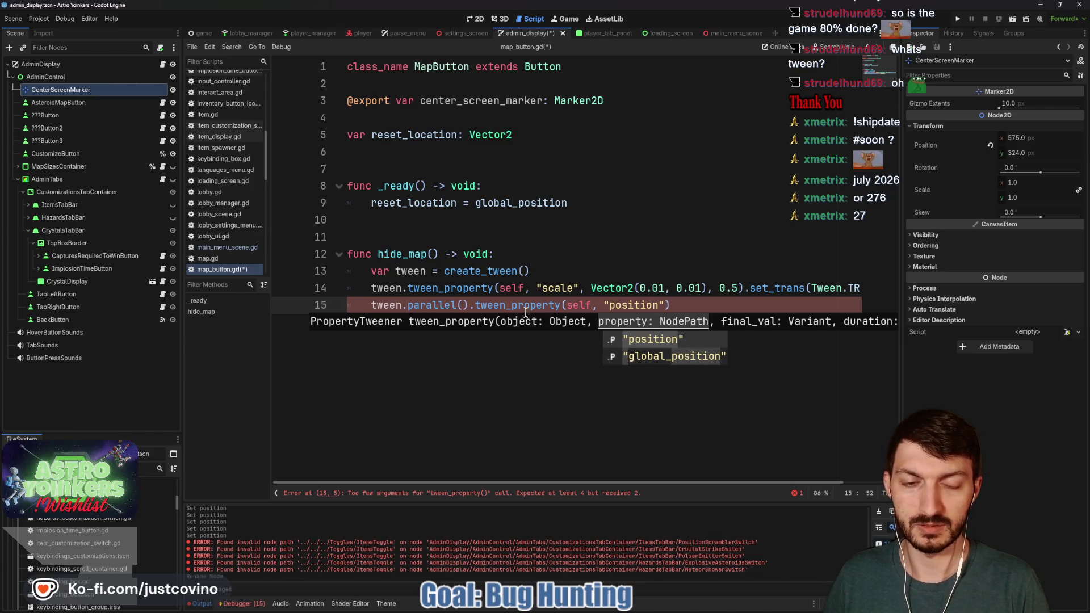
pyautogui.press('Down')
pyautogui.press('Return')
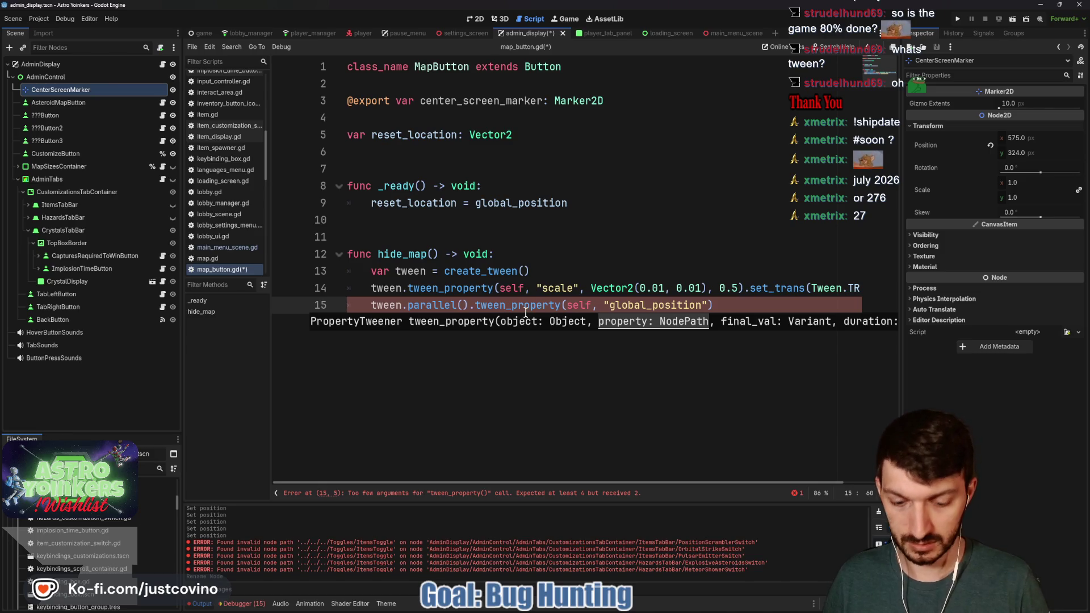
pyautogui.write(', center')
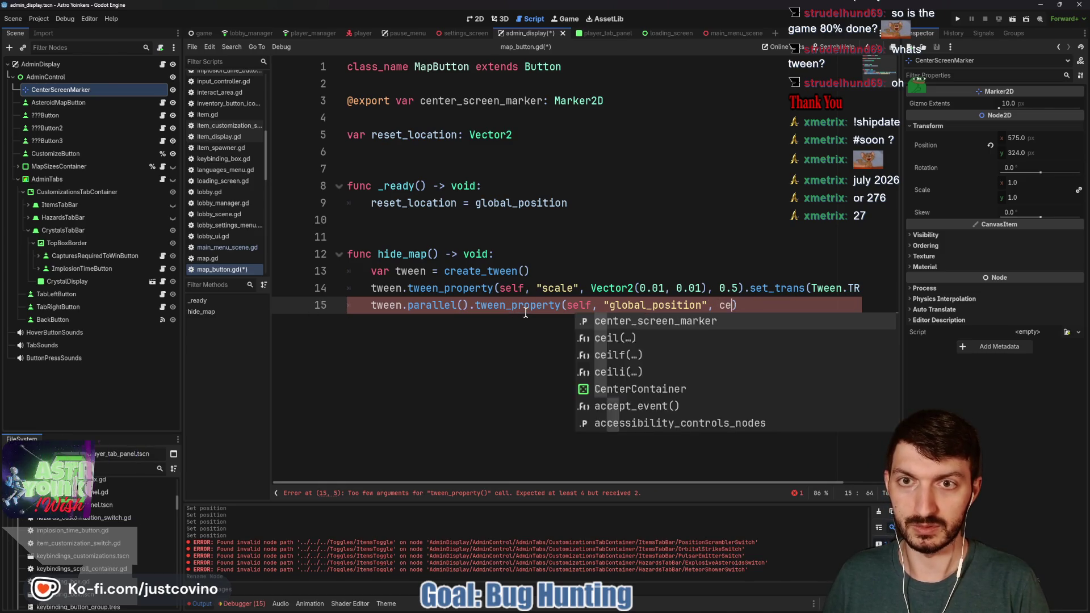
pyautogui.press('Return')
pyautogui.write('.global_po')
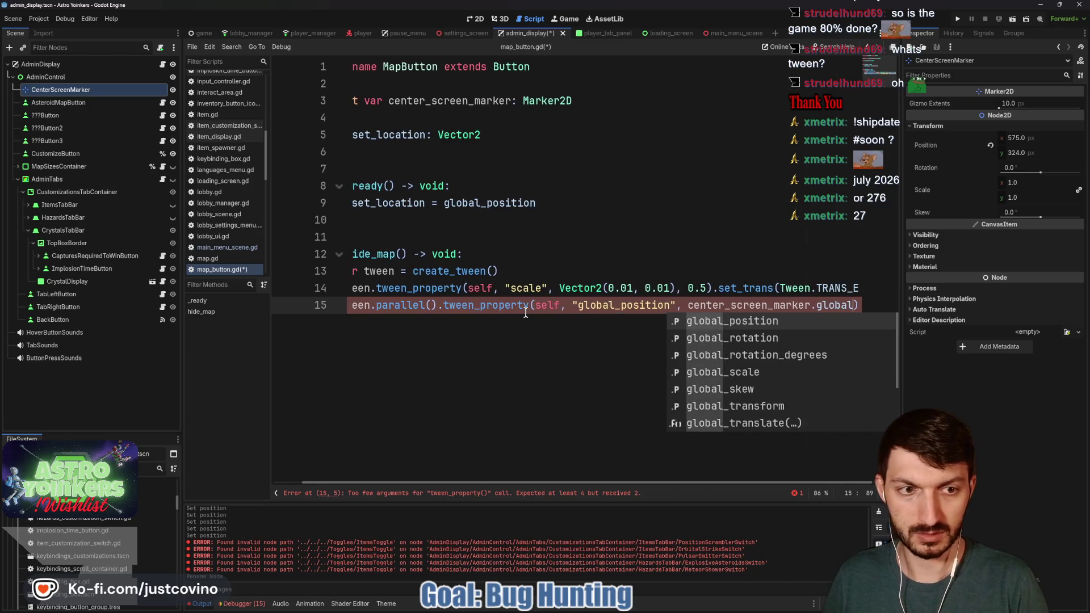
pyautogui.write('sition')
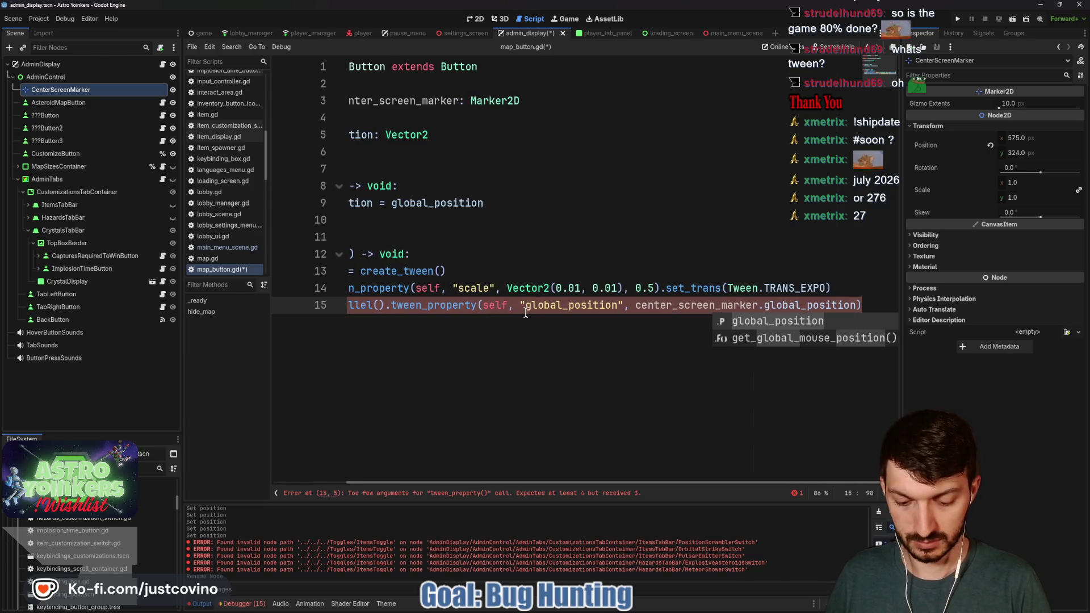
pyautogui.write(', 0.5')
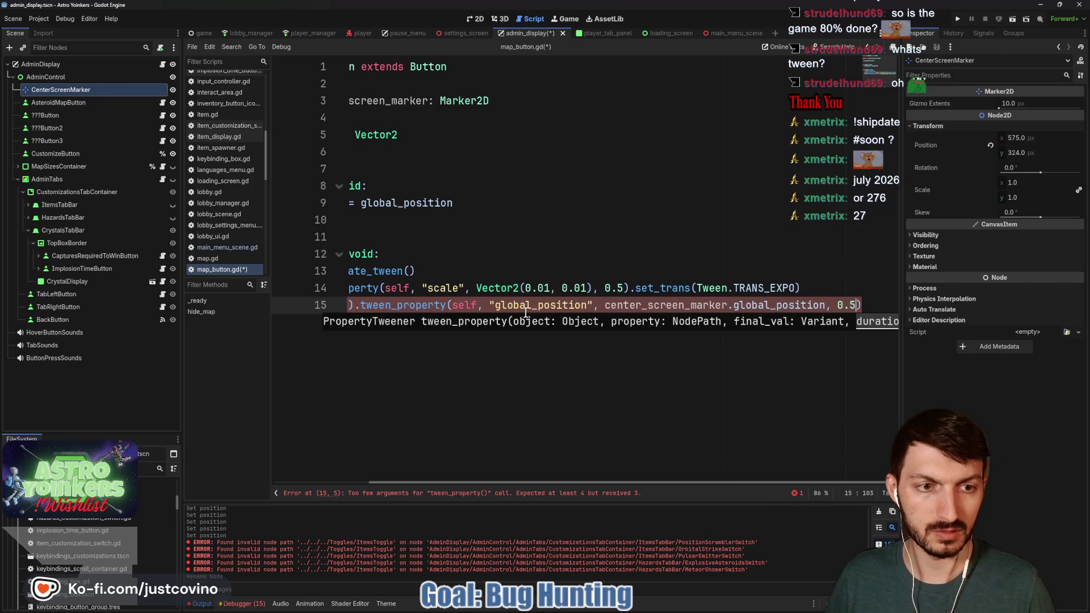
pyautogui.press('Home')
pyautogui.press('End')
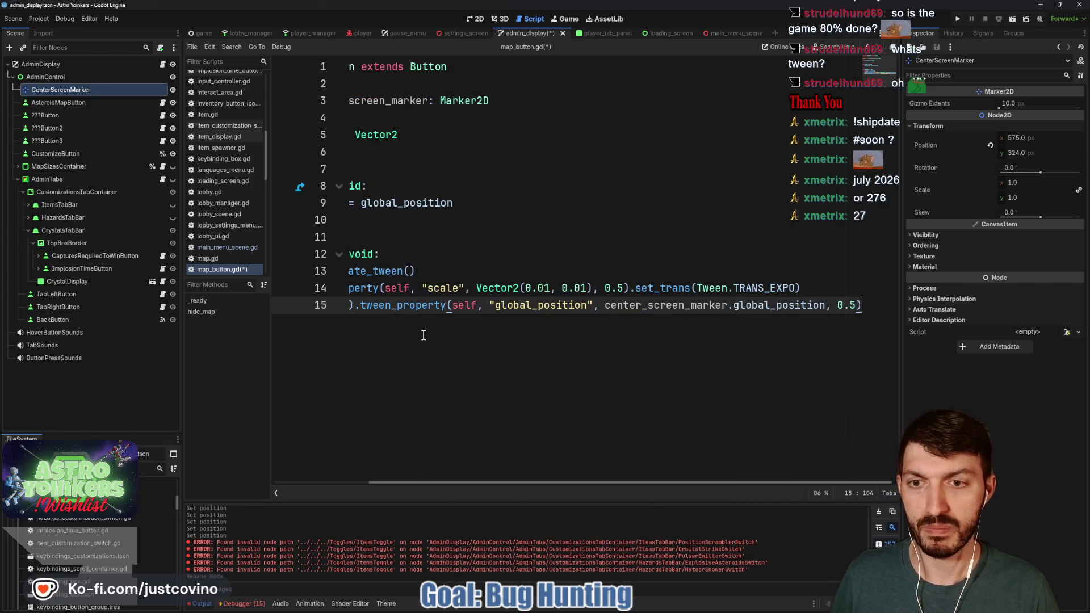
# Save map_button.gd and add a blank line after the hide_map function
pyautogui.hotkey('ctrl', 's')
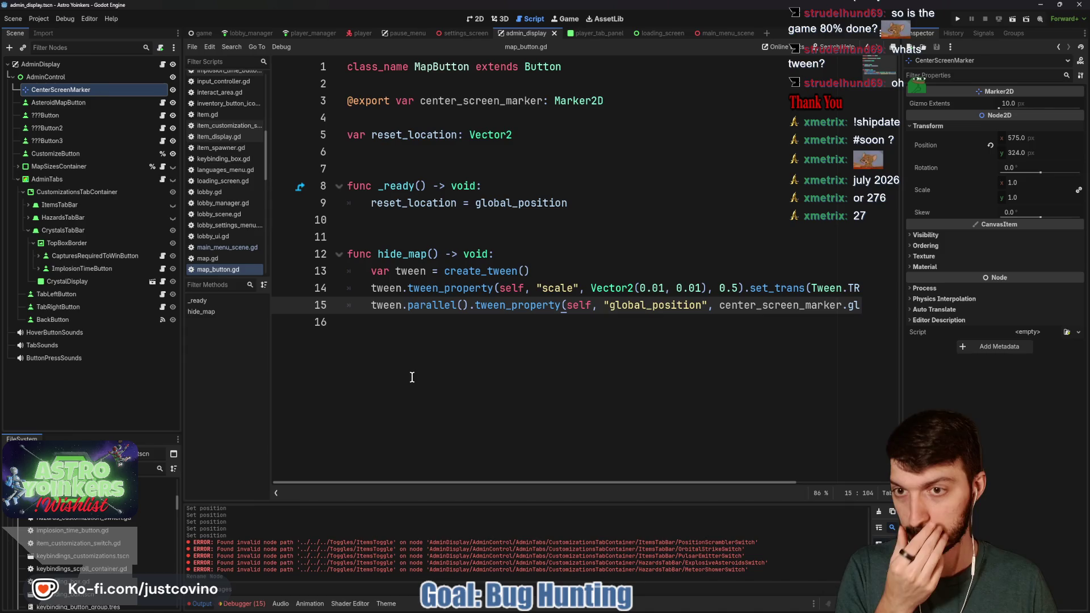
pyautogui.press('Down')
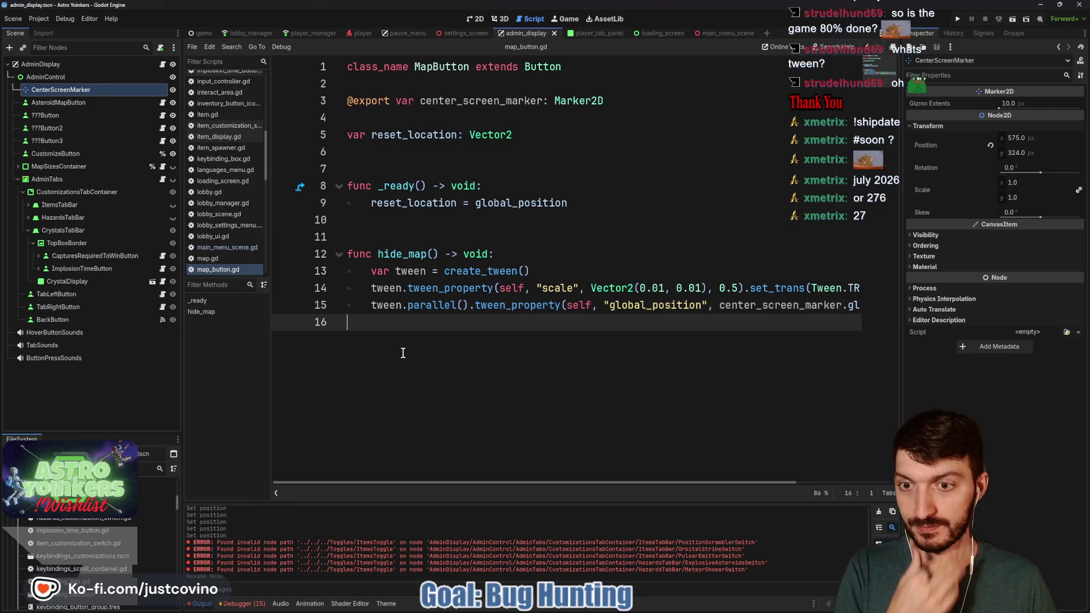
pyautogui.press('Return')
pyautogui.press('Return')
# Declare func show_map() -> void and create a tween with a tween_property call
pyautogui.write('func show_map() -')
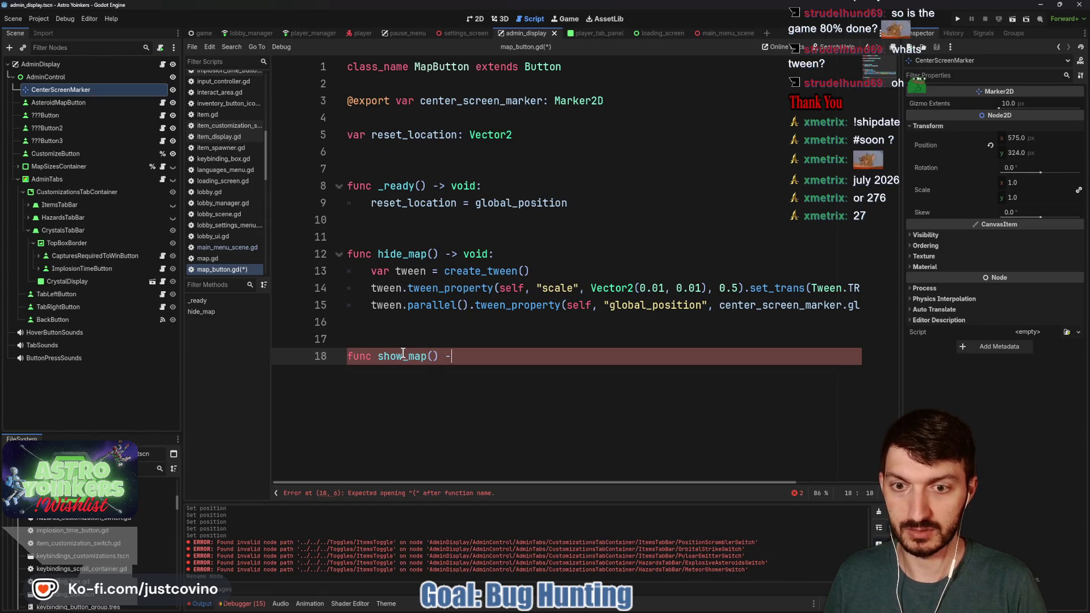
pyautogui.write('> void:')
pyautogui.press('Return')
pyautogui.write('var')
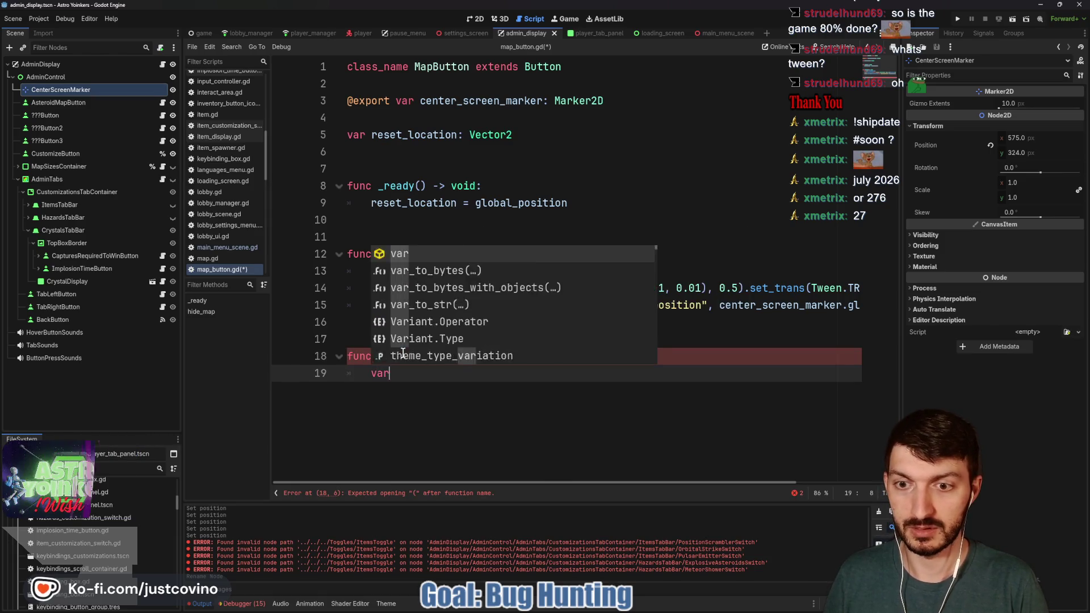
pyautogui.write(' tw create')
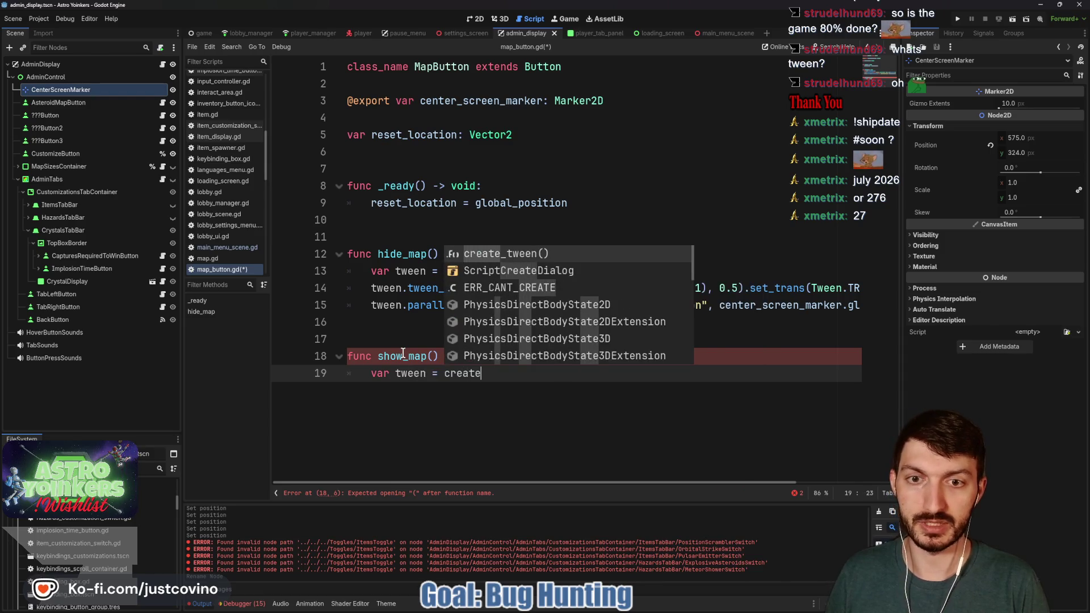
pyautogui.press('Return')
pyautogui.press('Return')
pyautogui.write('tween.tw')
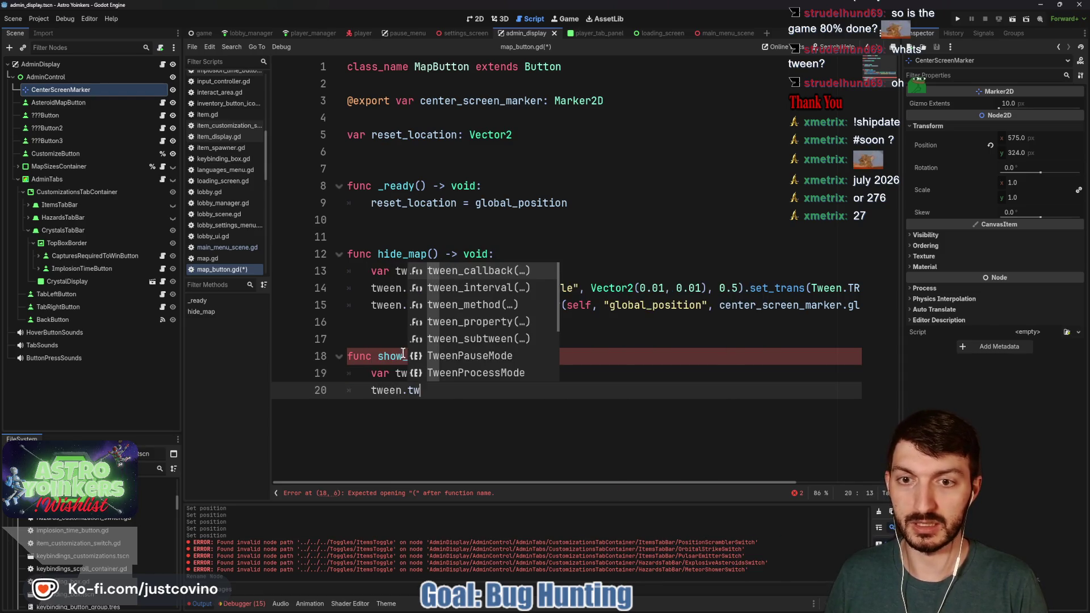
pyautogui.write('een_pro')
pyautogui.press('Return')
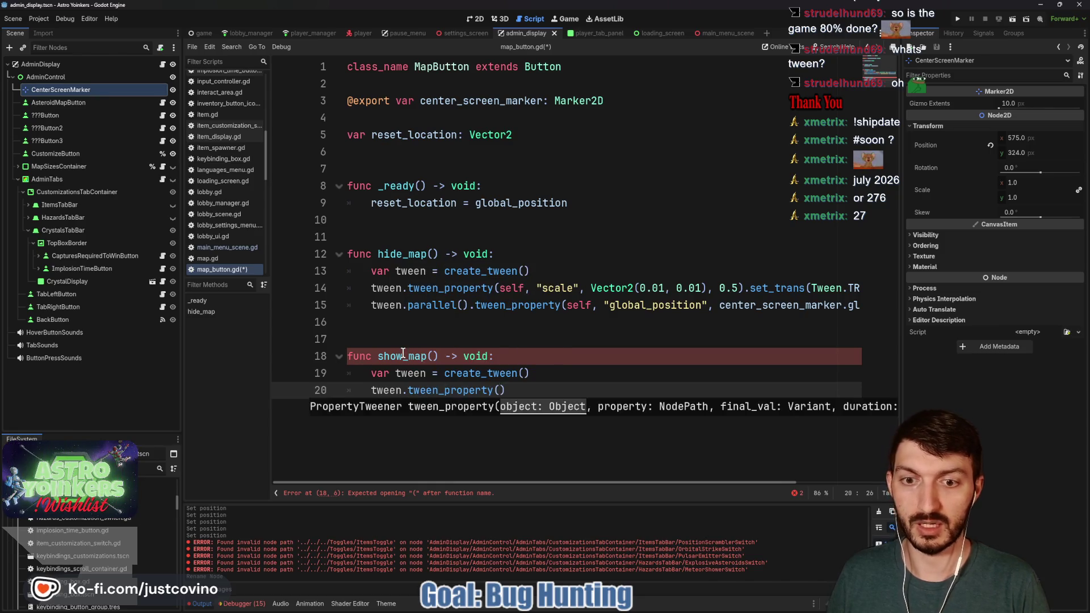
# Tween scale to Vector2.ONE over 0.25 using Tween.TRANS_BACK, then start a new line
pyautogui.write('self, "scale')
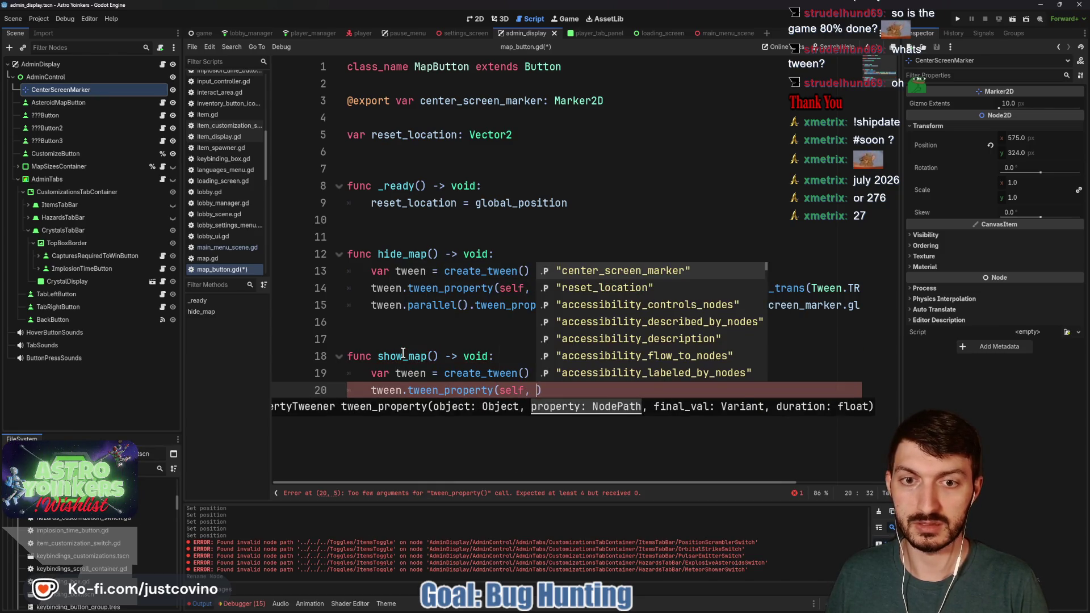
pyautogui.write('", ')
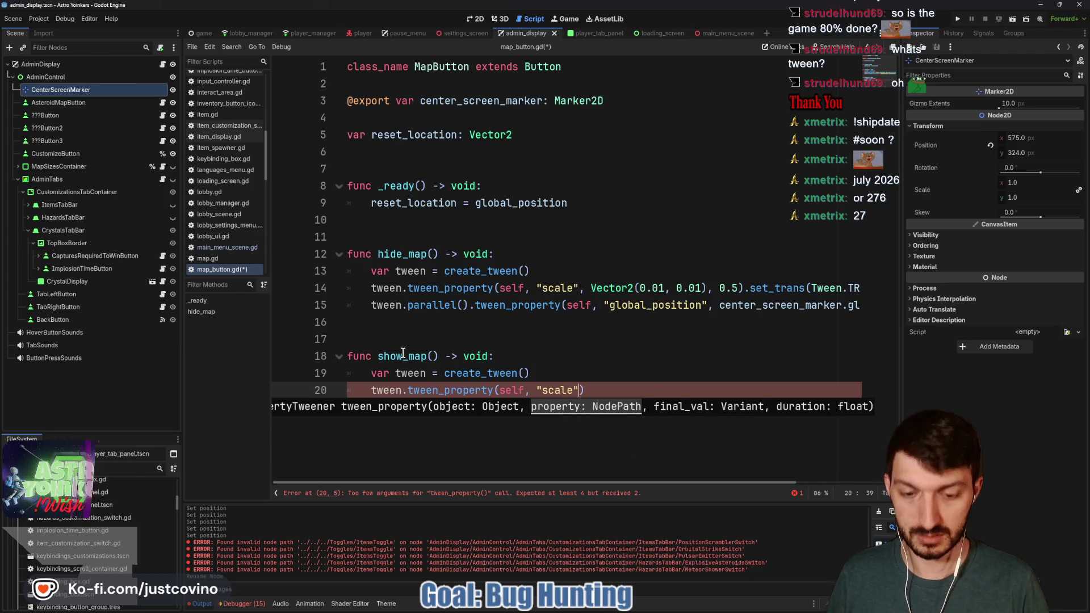
pyautogui.write('Vector2.ONE')
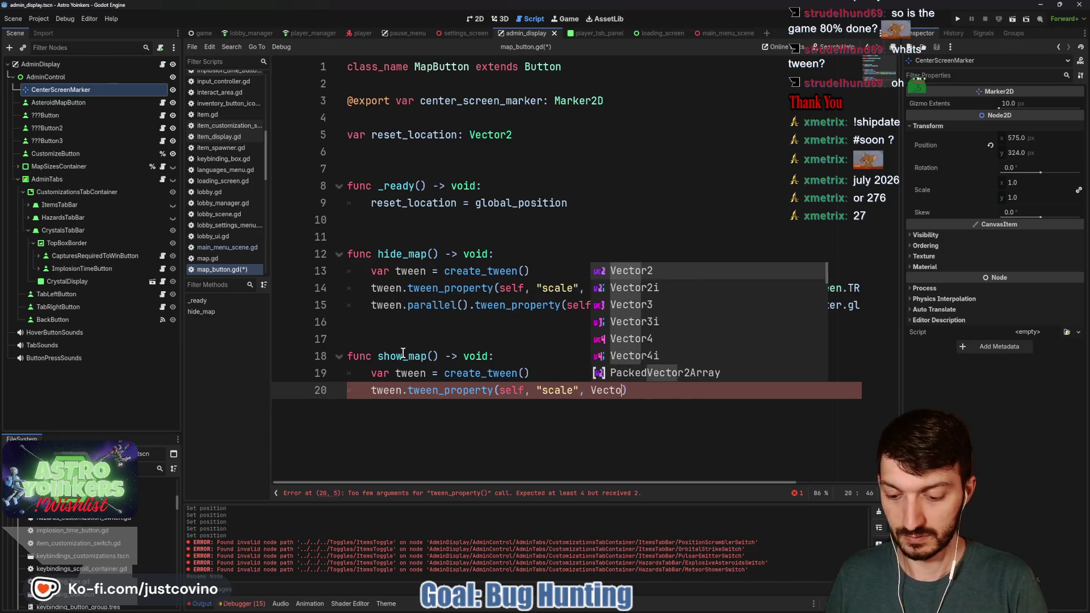
pyautogui.write(', 0.25')
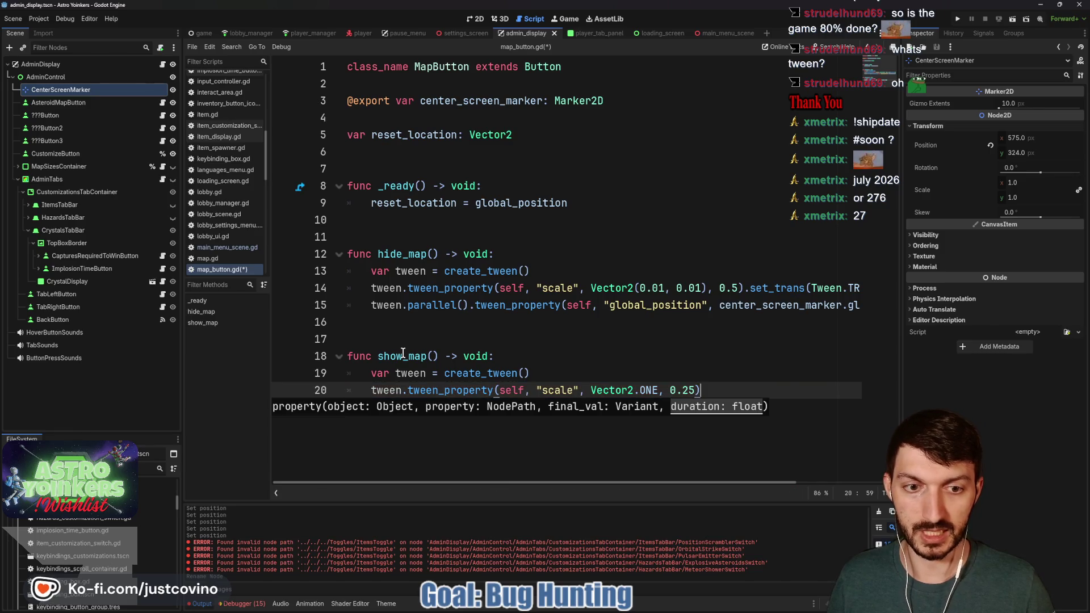
pyautogui.write(').set_tr')
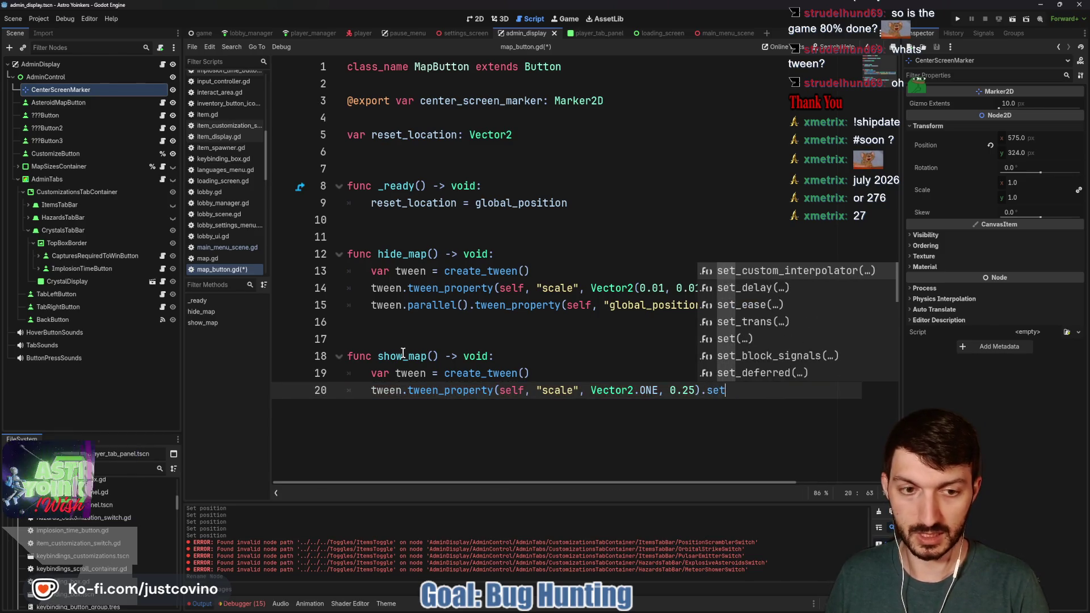
pyautogui.write('an')
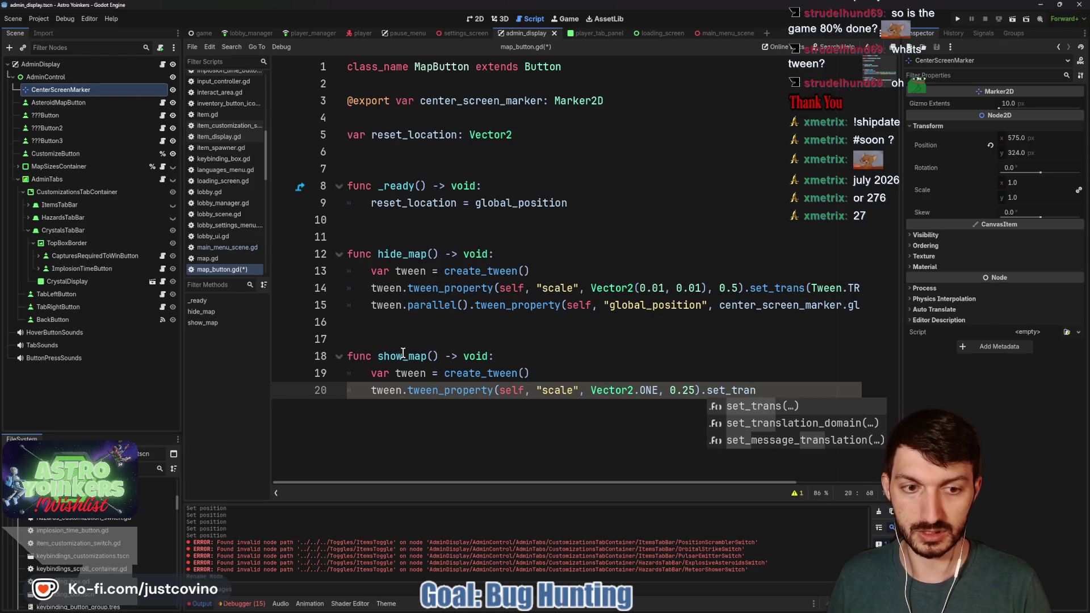
pyautogui.press('BackSpace')
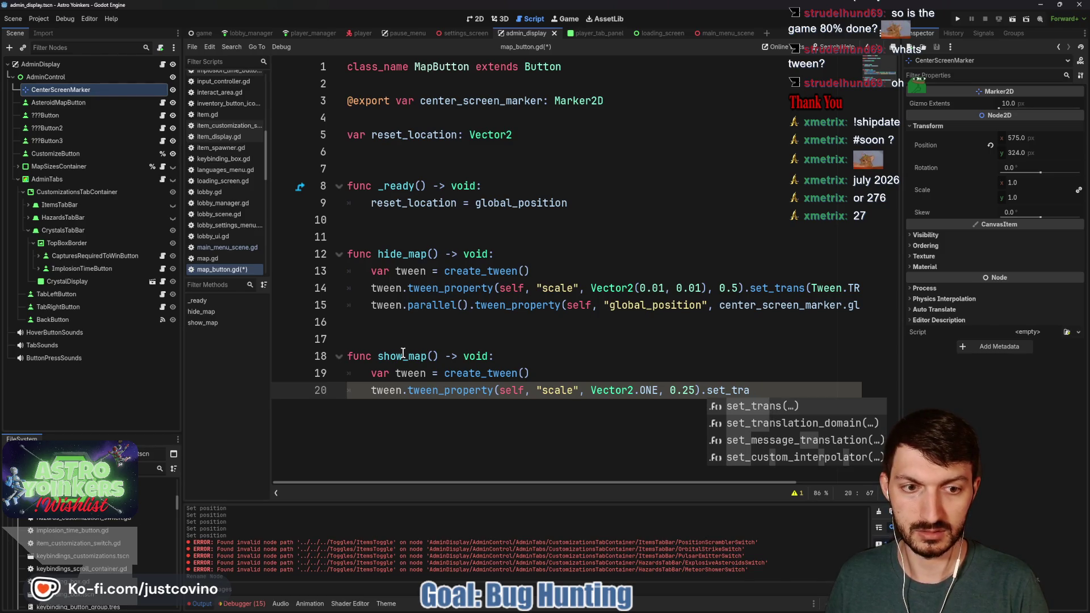
pyautogui.press('Return')
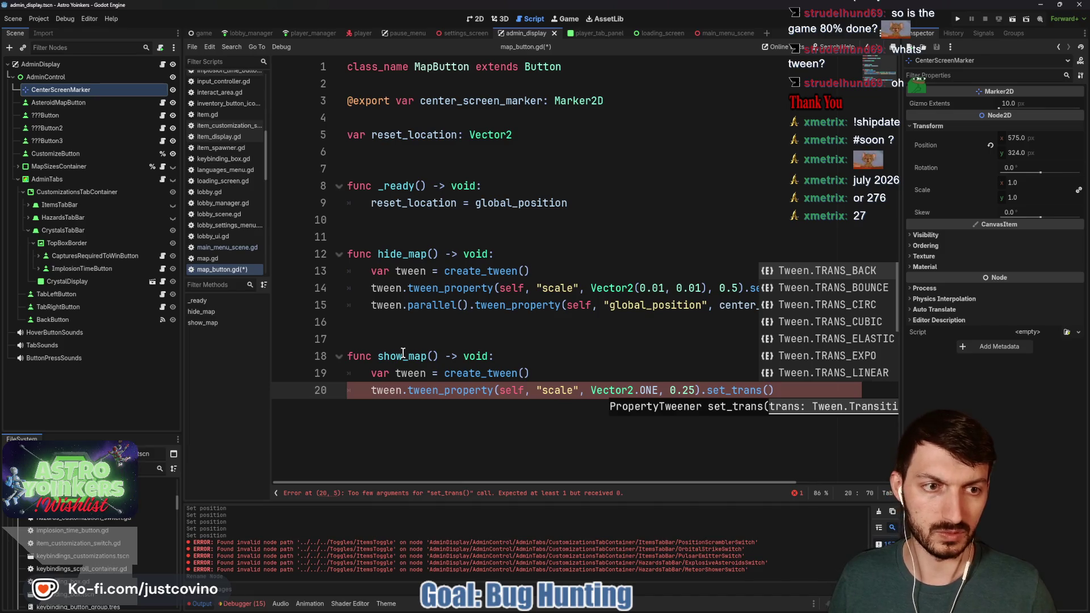
pyautogui.press('Return')
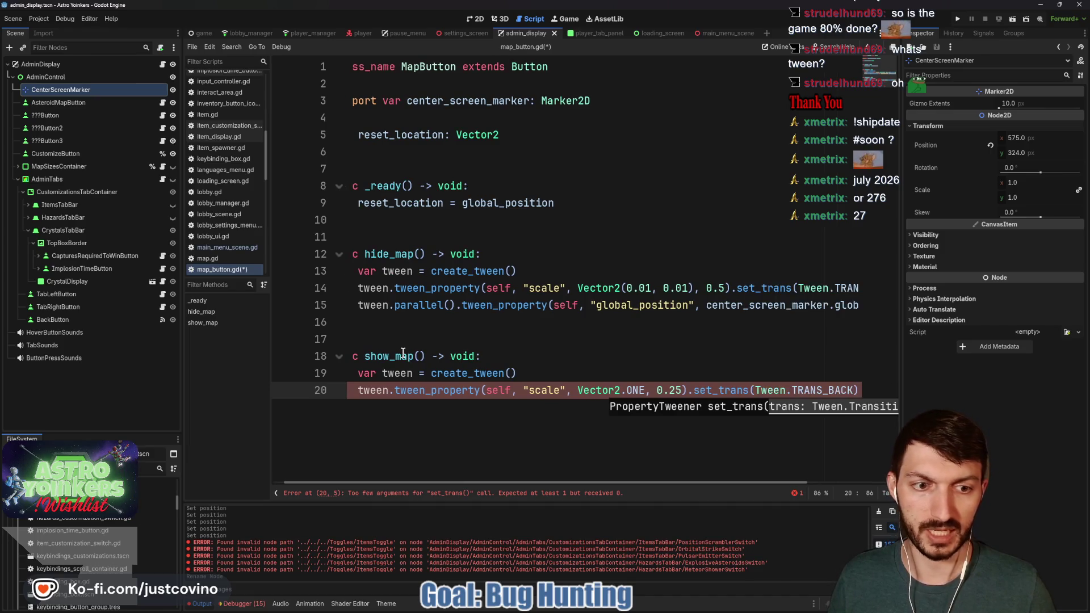
pyautogui.press('End')
pyautogui.press('Return')
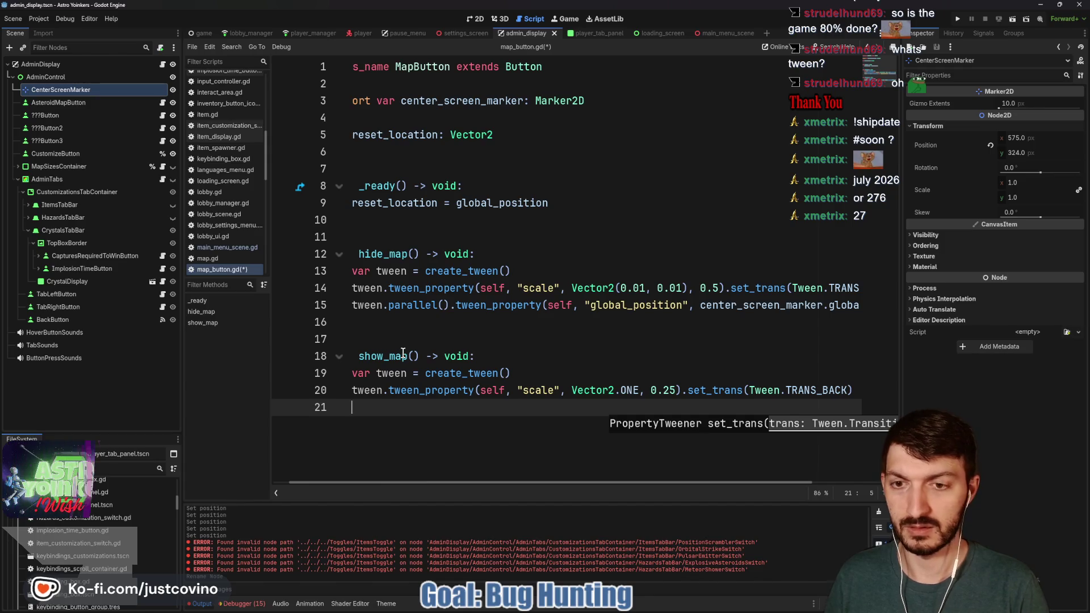
# Add a parallel tween moving global_position to reset_location over 0.25 in show_map
pyautogui.write('tween.')
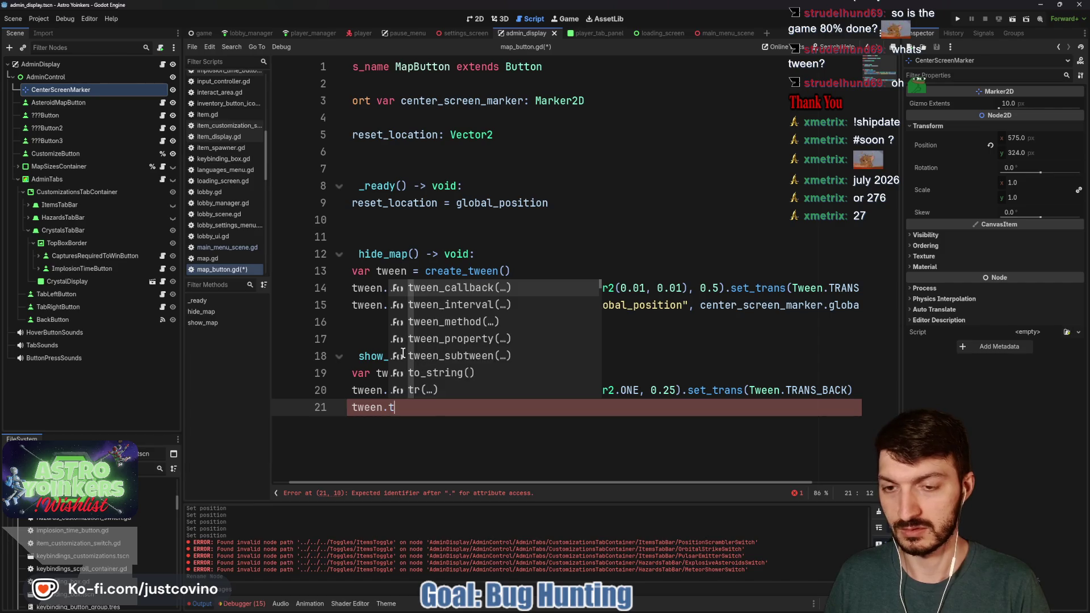
pyautogui.write('t')
pyautogui.press('BackSpace')
pyautogui.write('par')
pyautogui.press('Return')
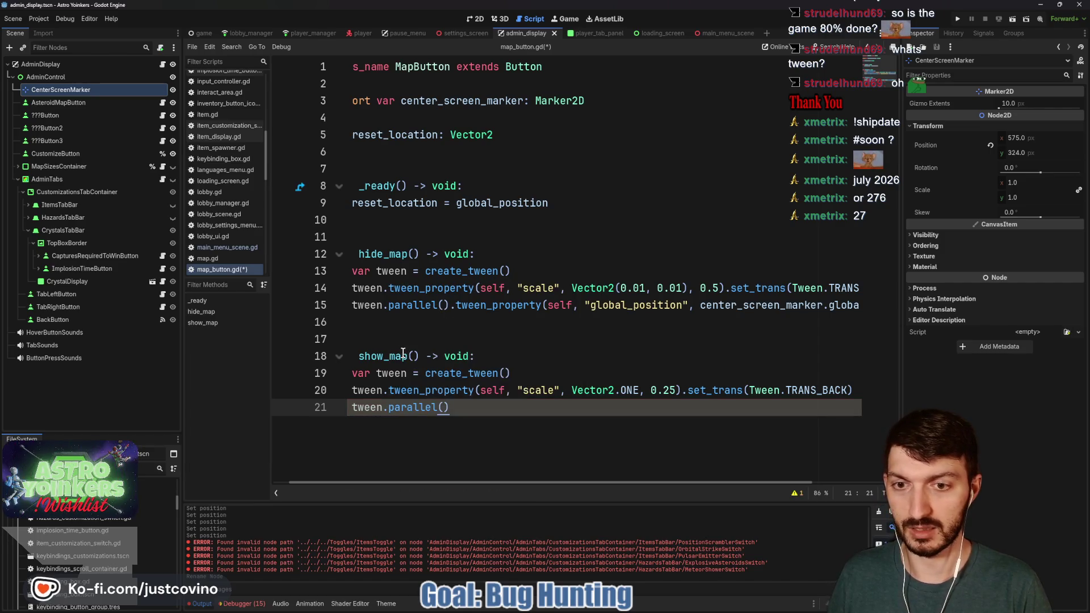
pyautogui.write('.tween_pr')
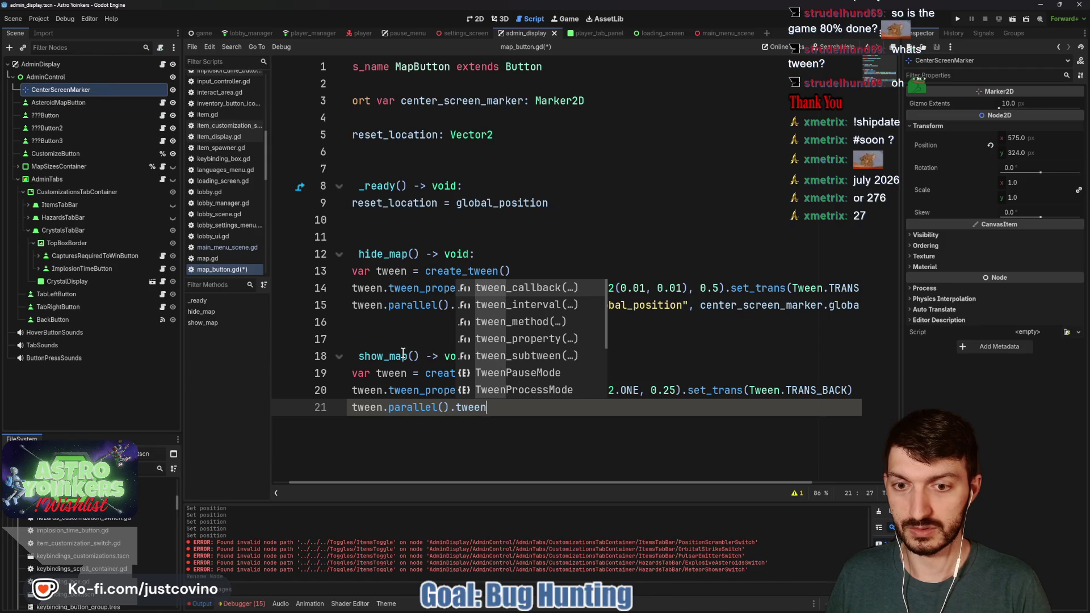
pyautogui.press('Return')
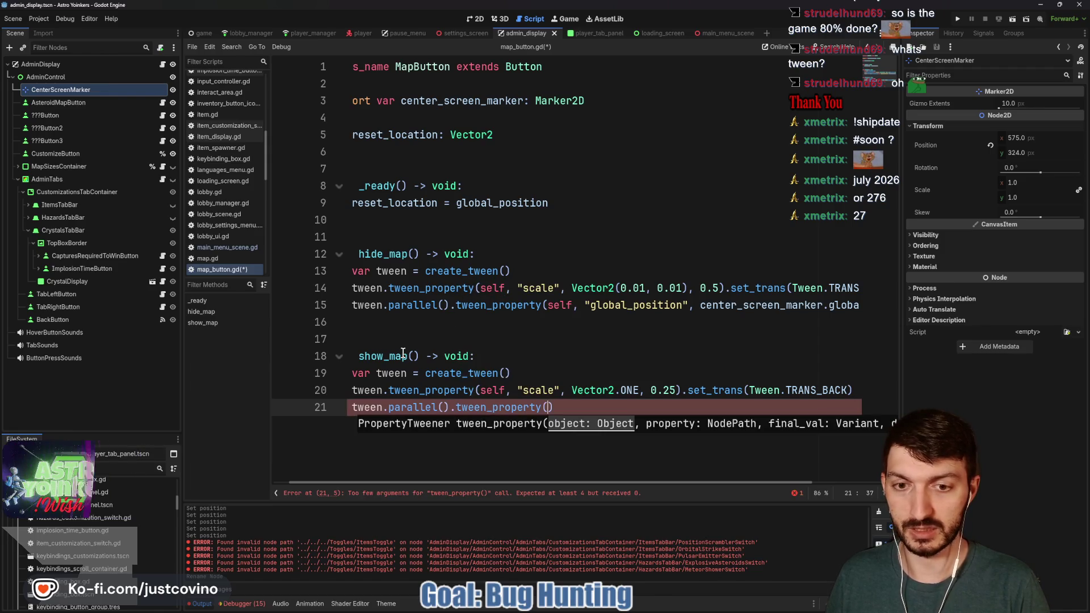
pyautogui.write('self, ')
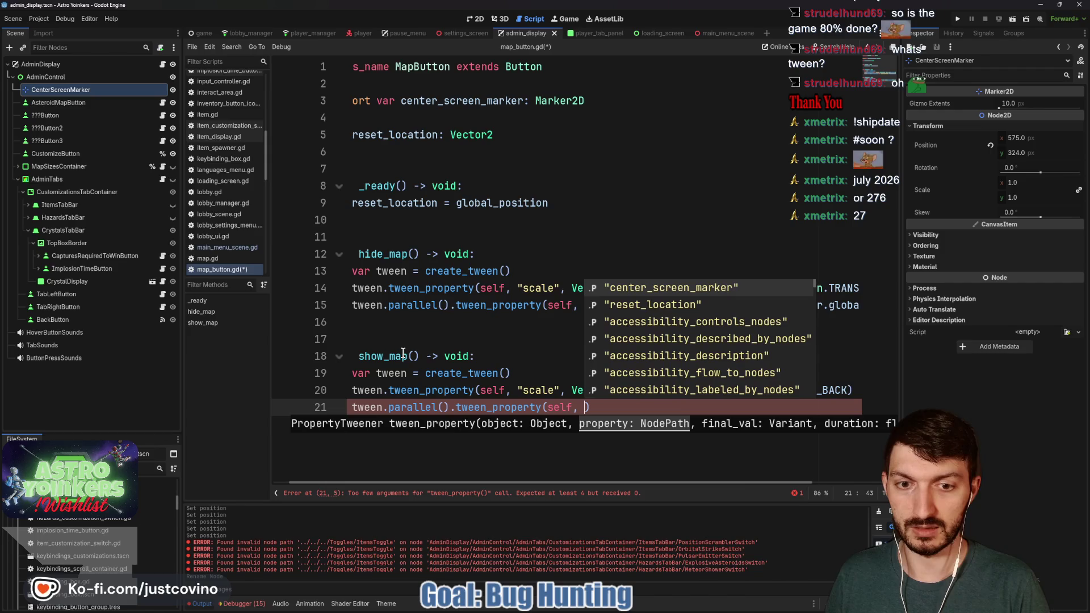
pyautogui.write('"global_po')
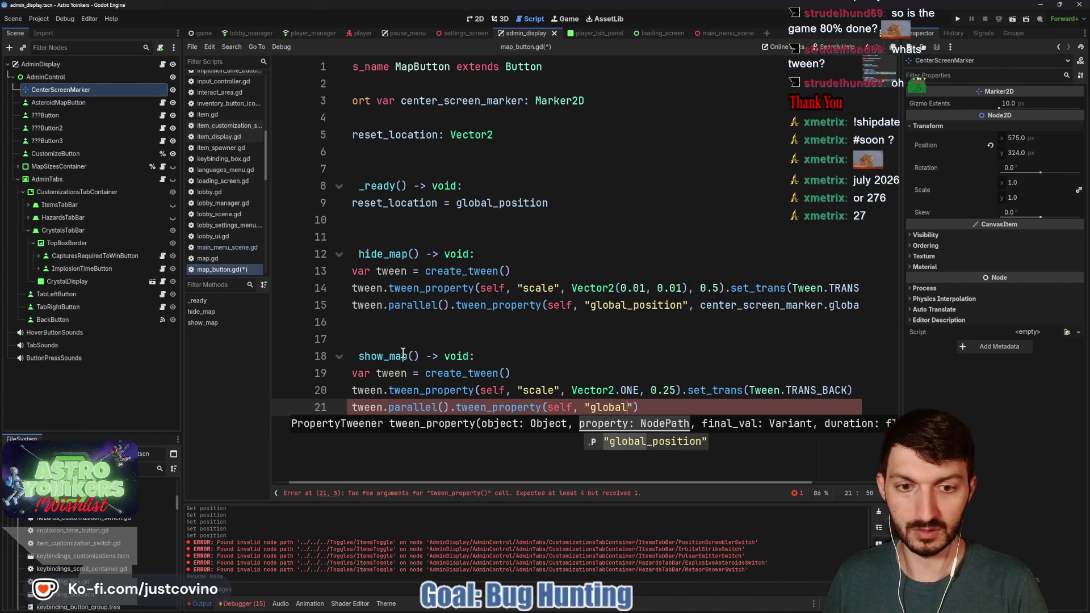
pyautogui.press('Return')
pyautogui.write(', reset')
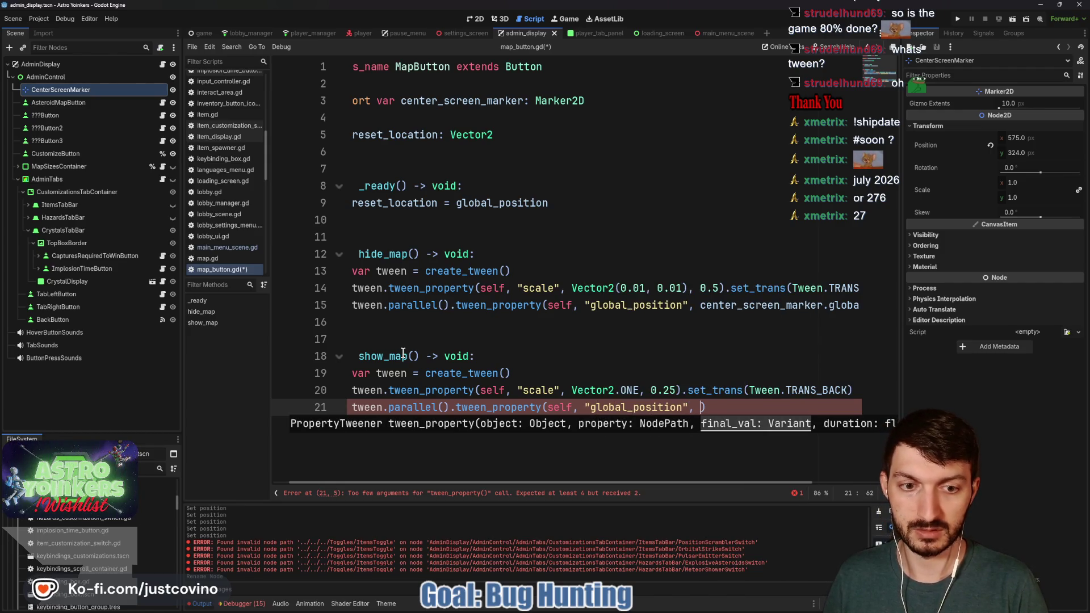
pyautogui.press('Return')
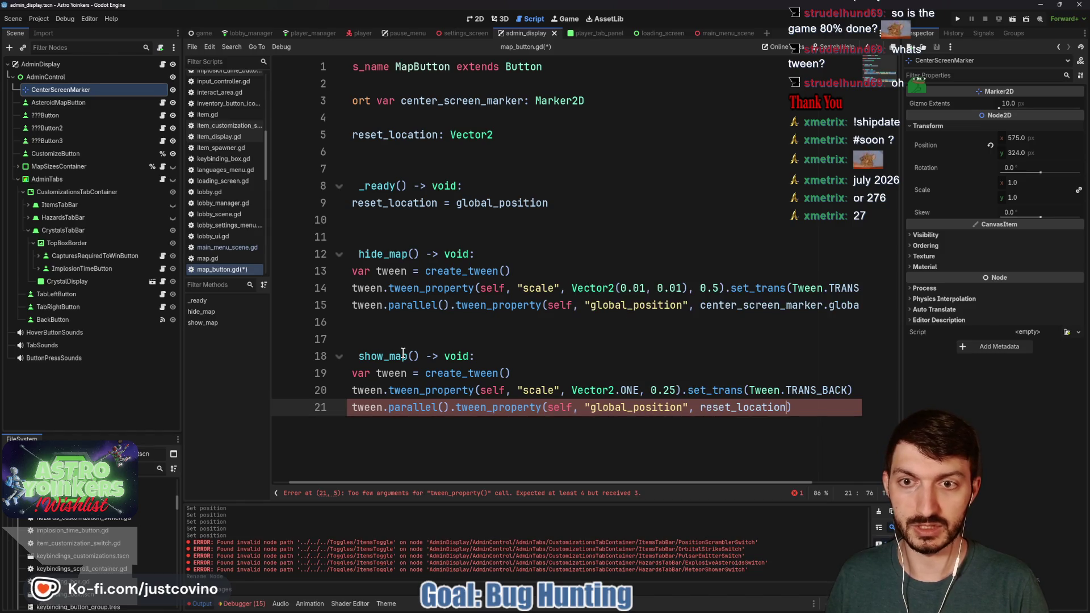
pyautogui.write(', 0')
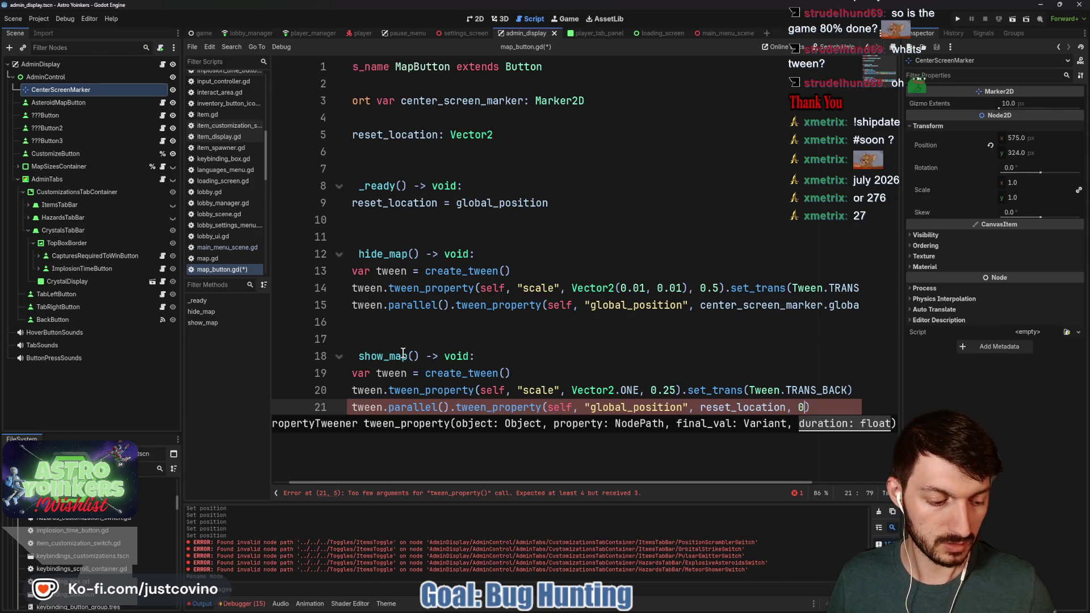
pyautogui.write('.5')
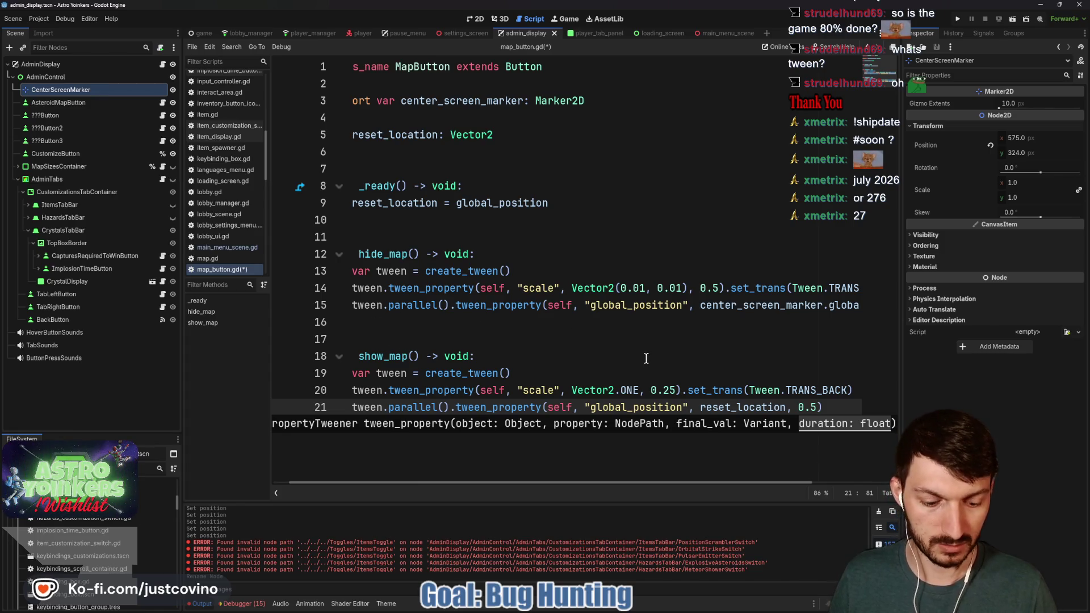
pyautogui.press('Left')
pyautogui.write('2')
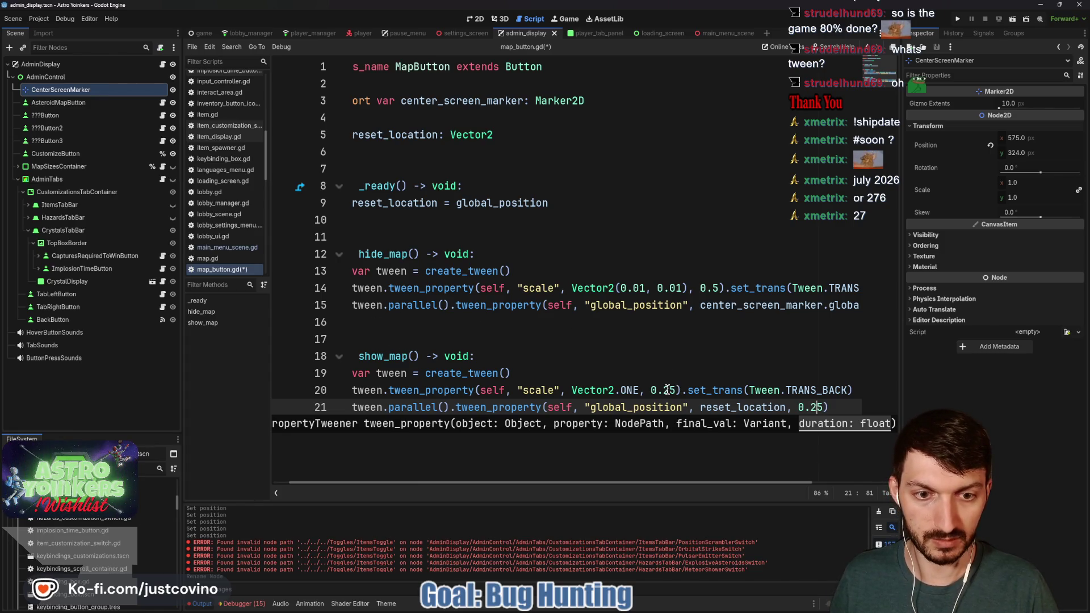
# Change the show_map scale tween duration to 0.5 and save the script
pyautogui.click(667, 389)
pyautogui.press('BackSpace')
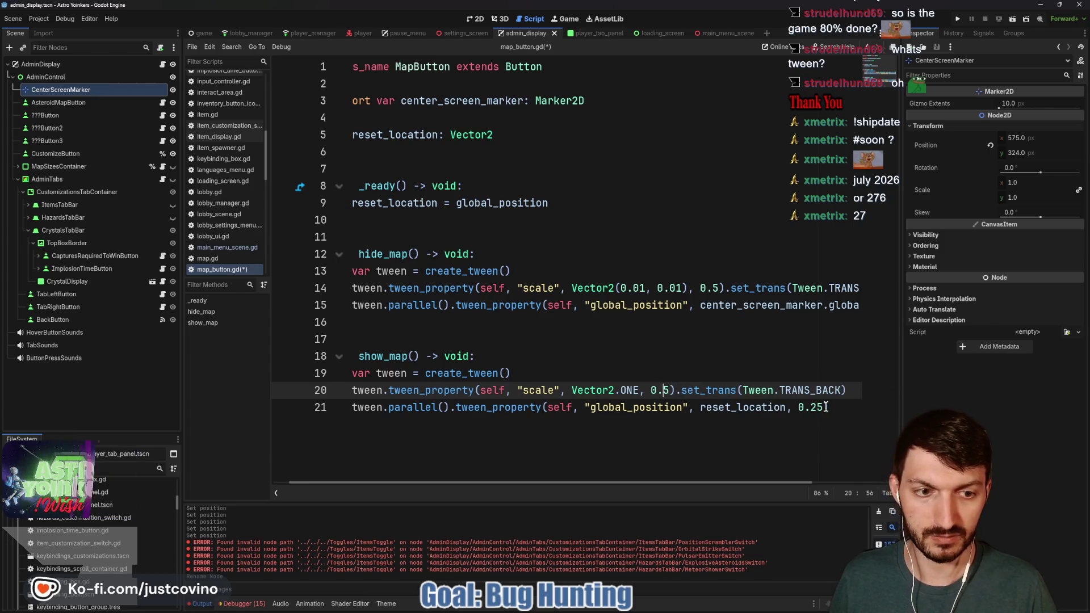
pyautogui.click(826, 406)
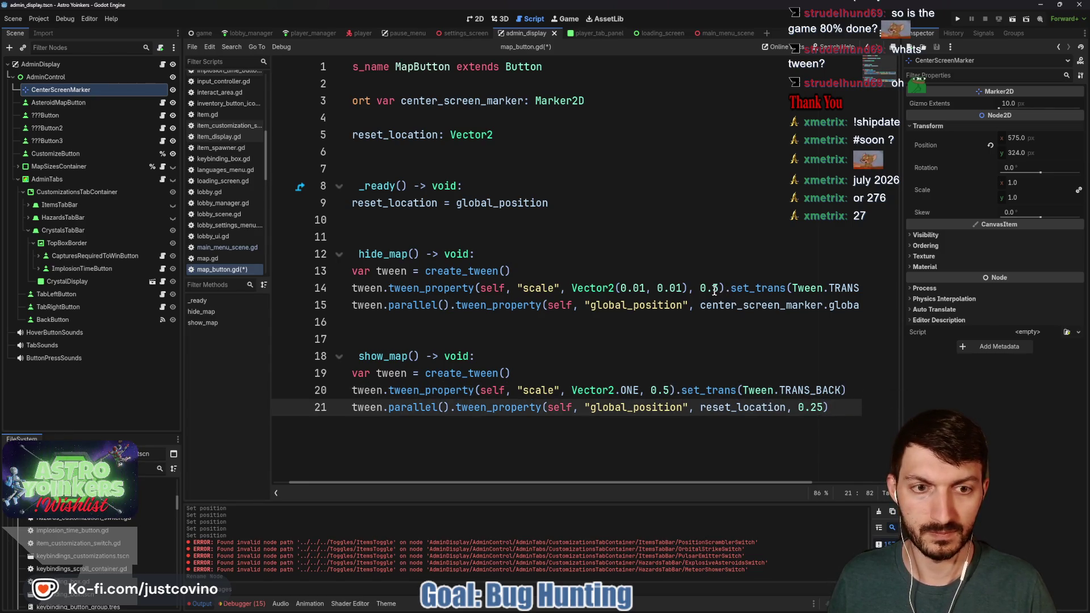
pyautogui.hscroll(3, 821, 403)
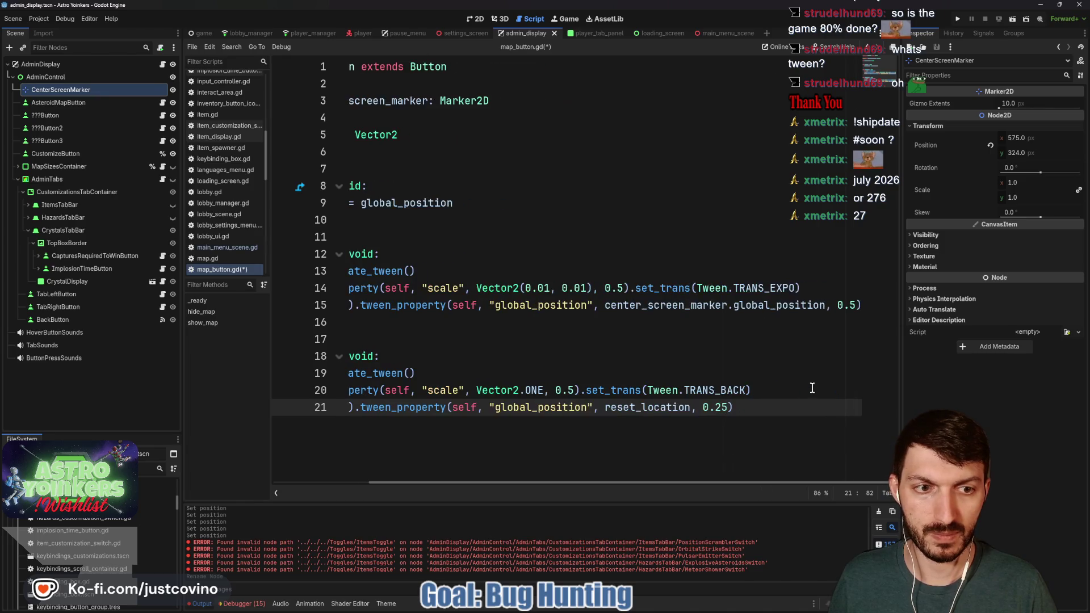
pyautogui.hscroll(-3, 744, 367)
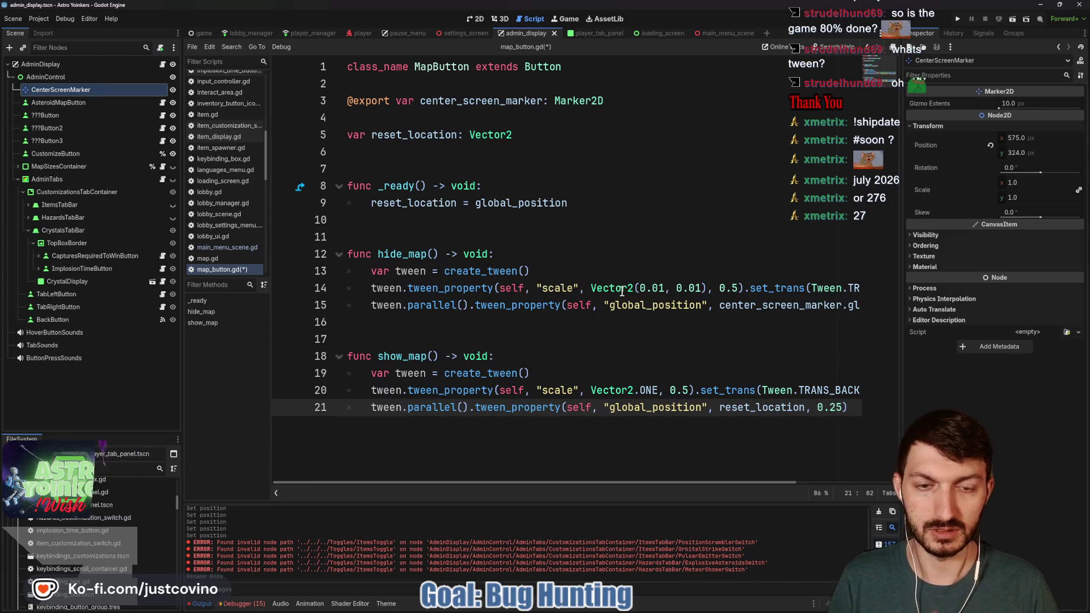
pyautogui.hscroll(3, 732, 292)
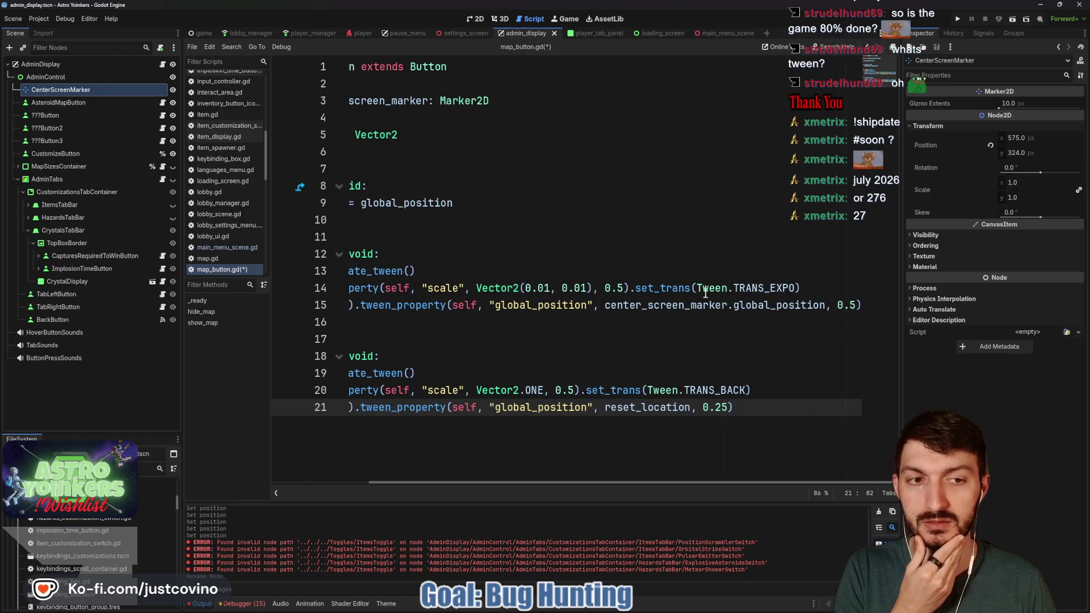
pyautogui.hscroll(-3, 598, 307)
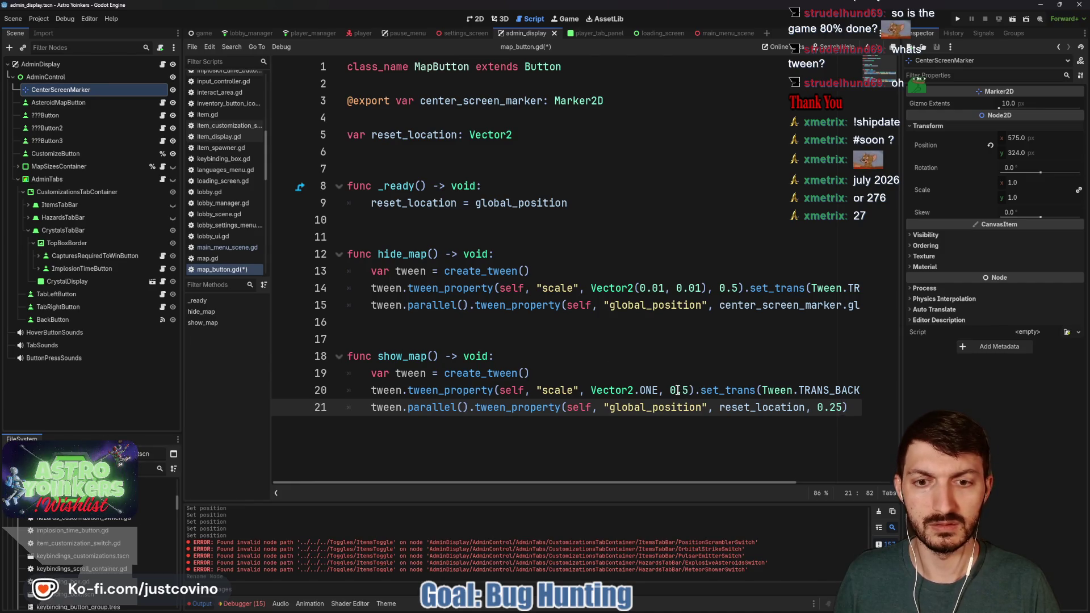
pyautogui.click(585, 374)
pyautogui.hotkey('ctrl', 's')
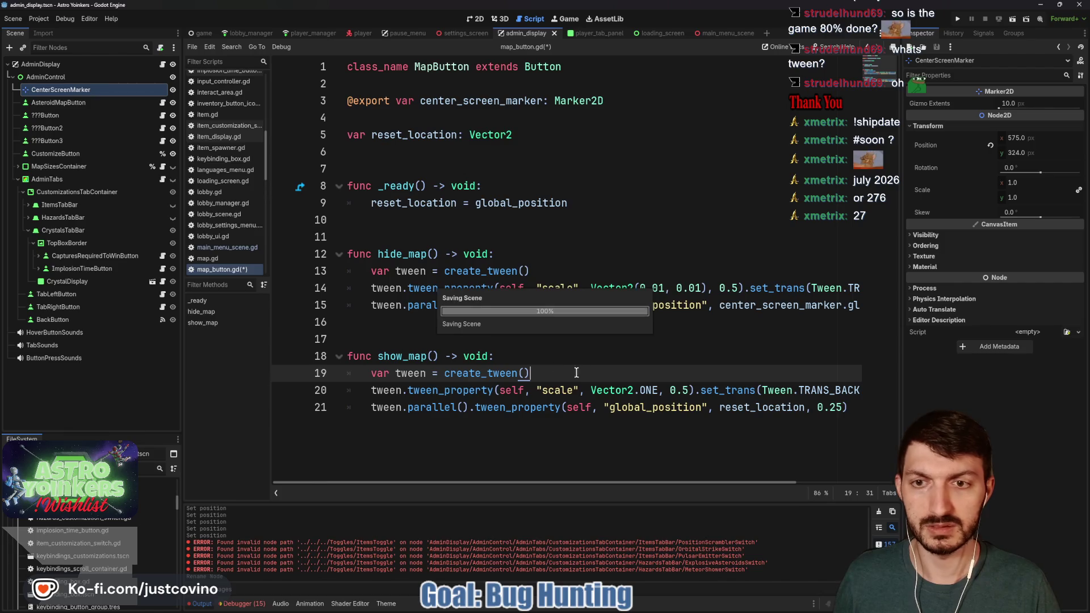
# In admin_display.gd, add a for loop over map_buttons inside toggle_map_buttons
pyautogui.click(163, 64)
pyautogui.click(407, 241)
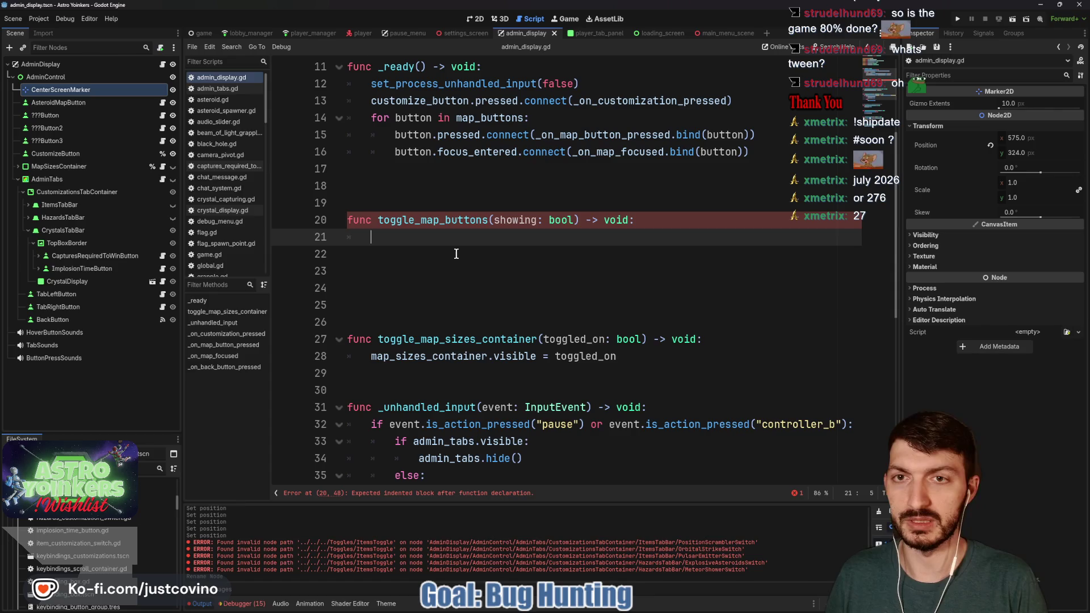
pyautogui.write('for button in m')
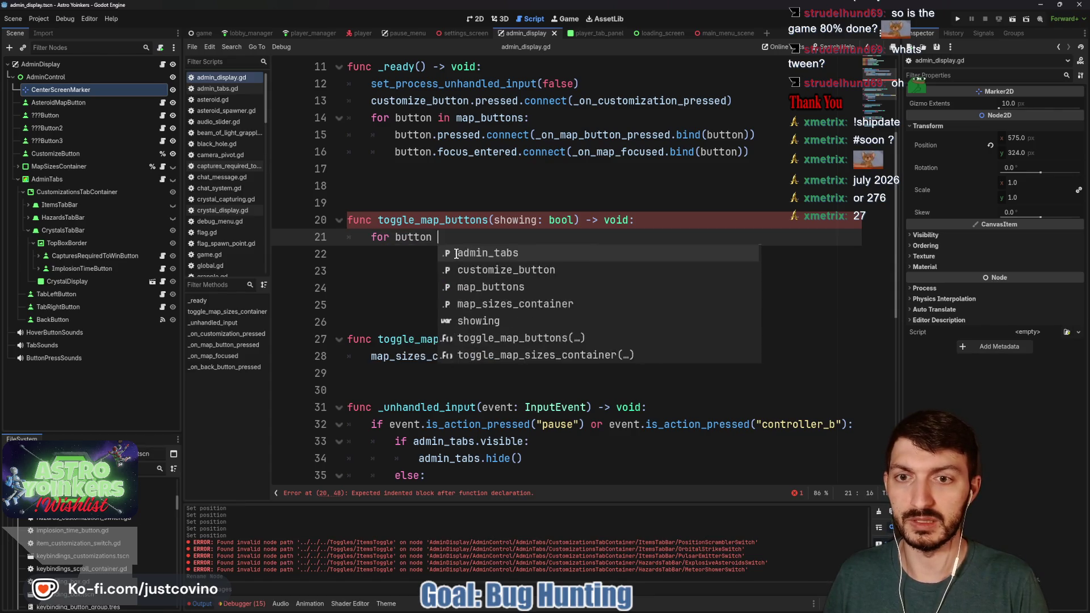
pyautogui.press('Return')
pyautogui.write(':"')
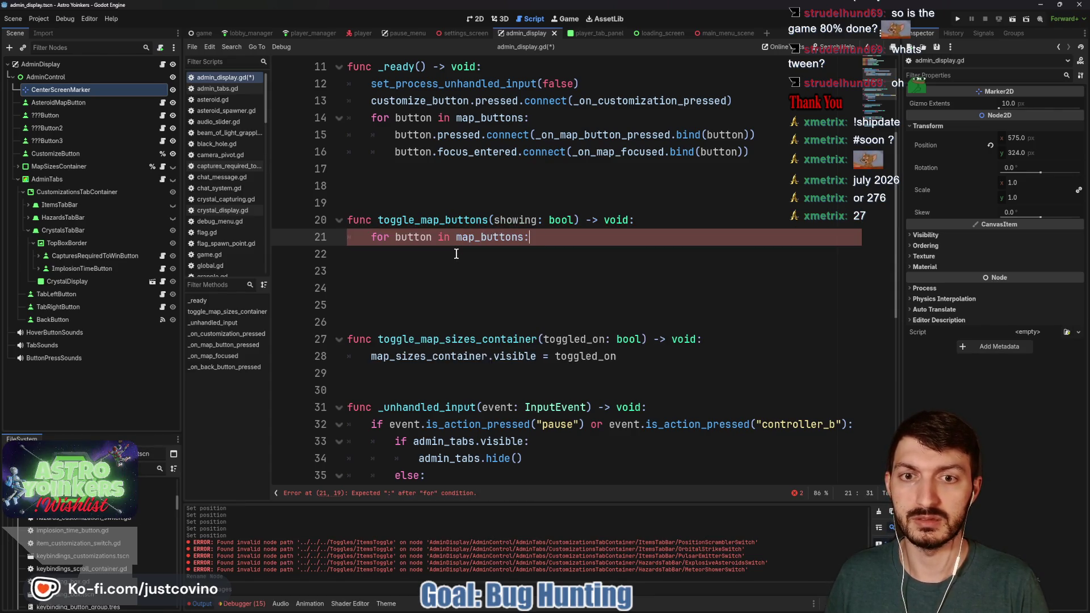
pyautogui.press('Return')
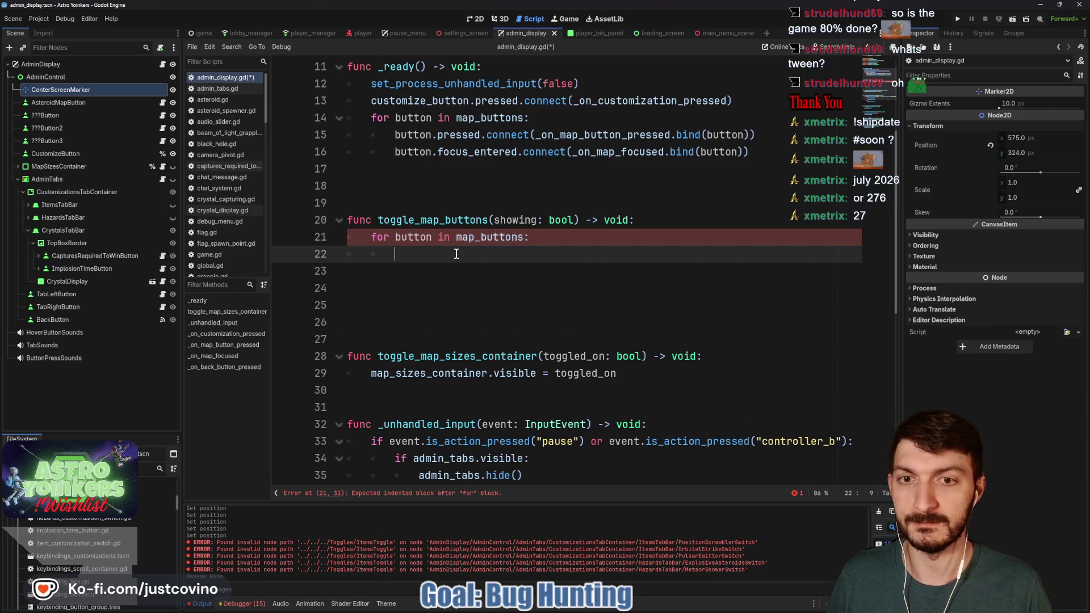
# Inside the loop, call button.show_map() when showing is true, and save
pyautogui.write('button')
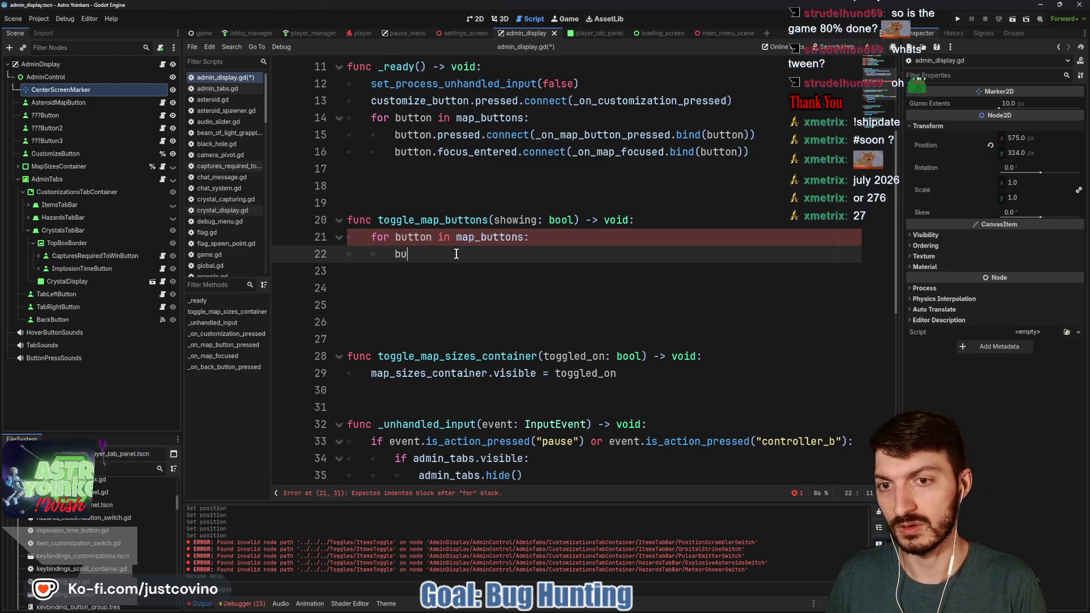
pyautogui.press('BackSpace')
pyautogui.press('BackSpace')
pyautogui.press('BackSpace')
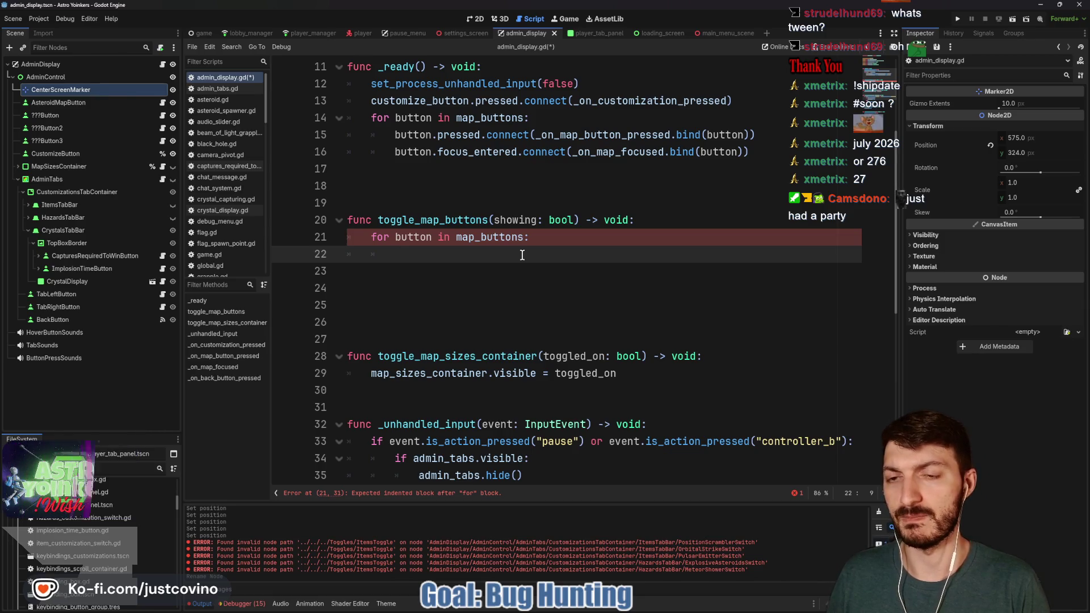
pyautogui.write('if showing:')
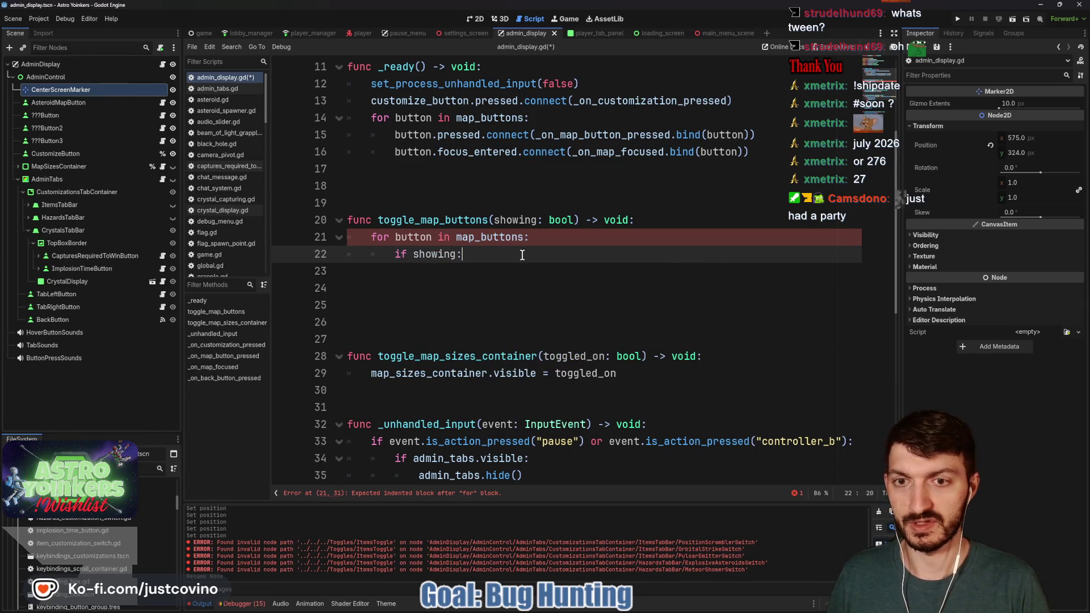
pyautogui.press('Return')
pyautogui.write('button.')
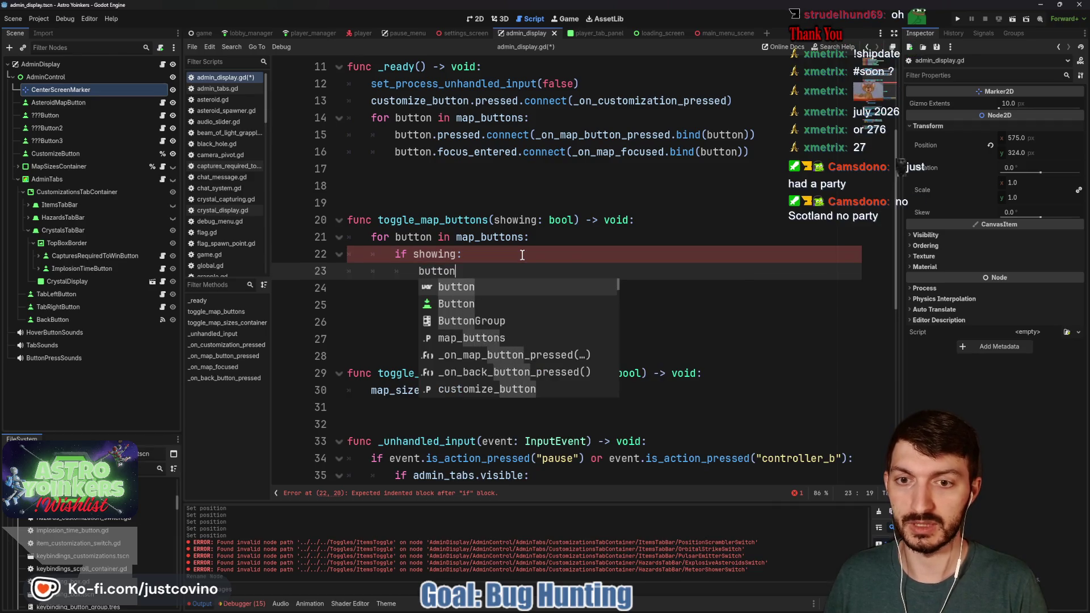
pyautogui.write('show')
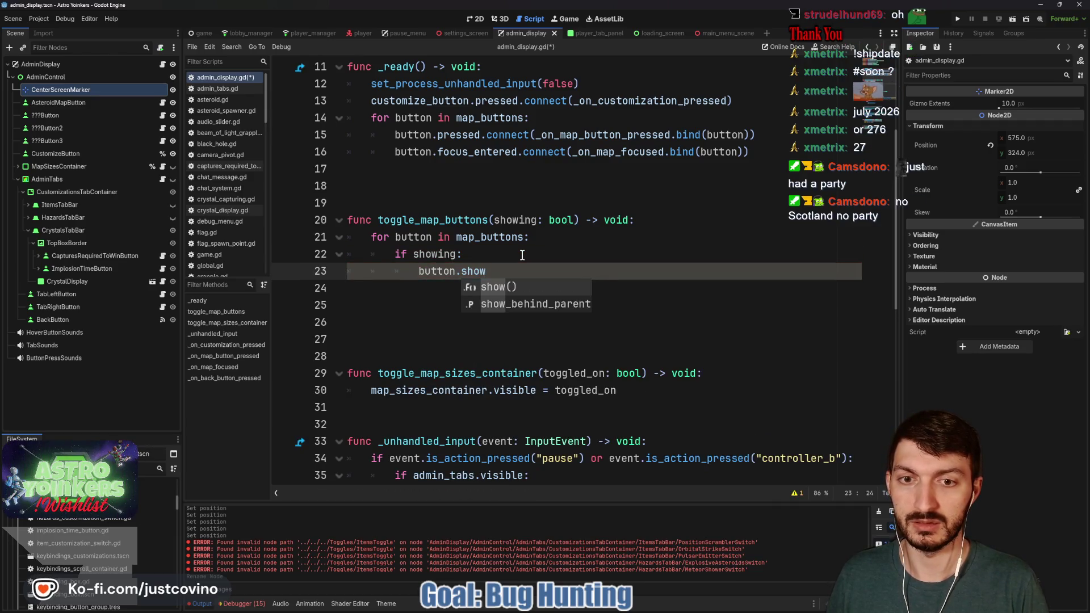
pyautogui.write('_map')
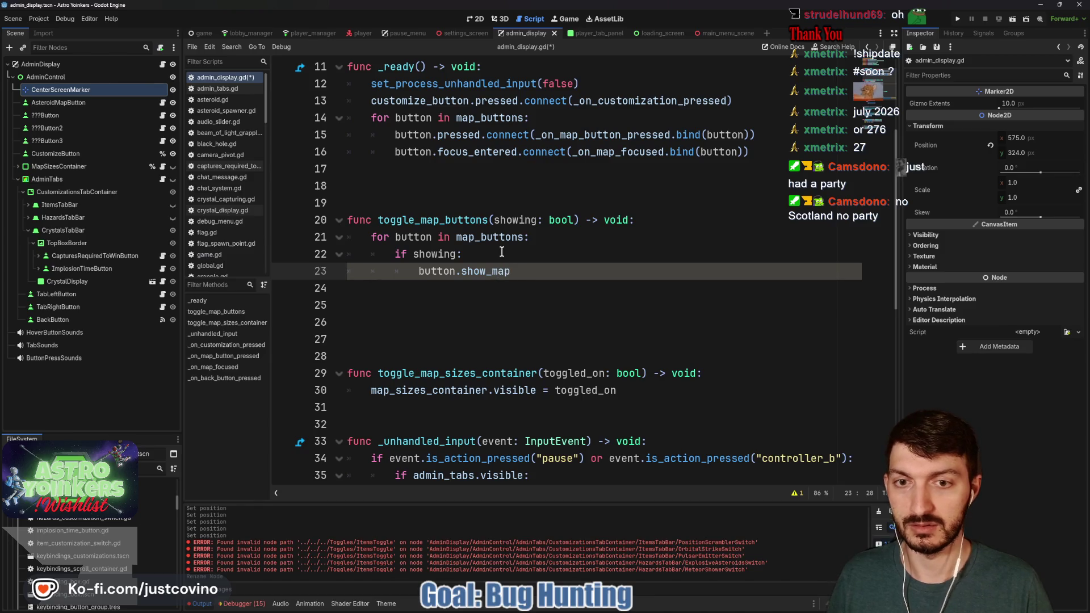
pyautogui.write('()')
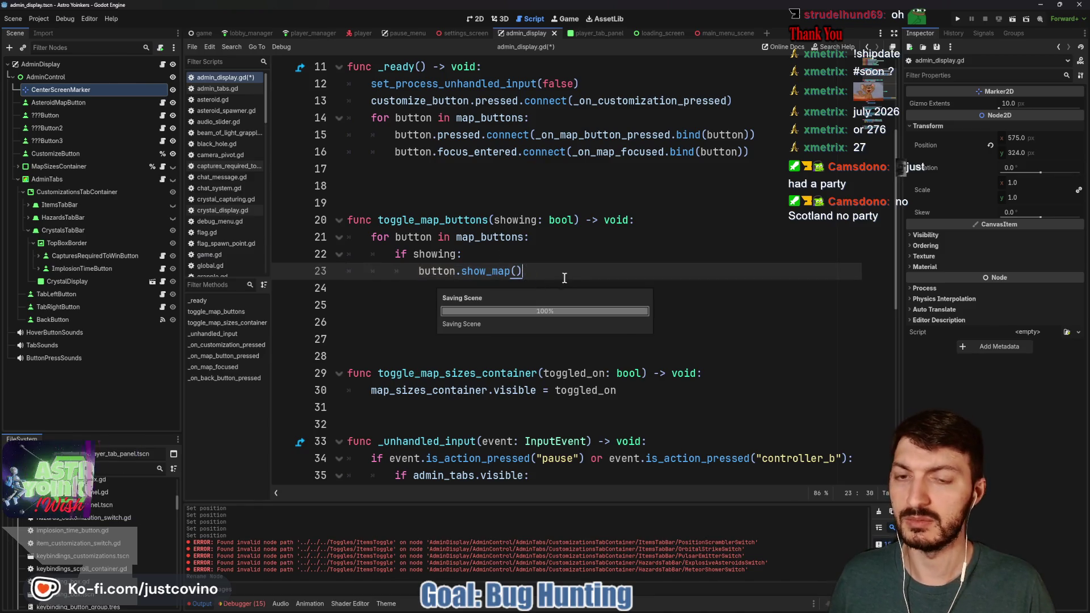
pyautogui.hotkey('ctrl', 's')
pyautogui.click(163, 116)
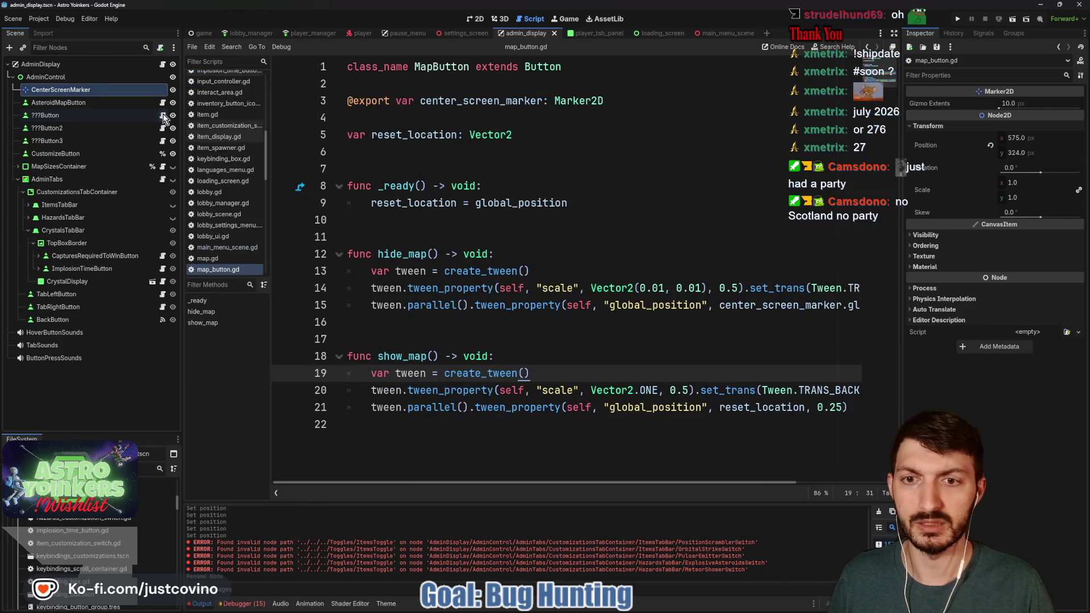
# Add an else branch calling button.hide_map() in toggle_map_buttons and save admin_display.gd
pyautogui.click(162, 65)
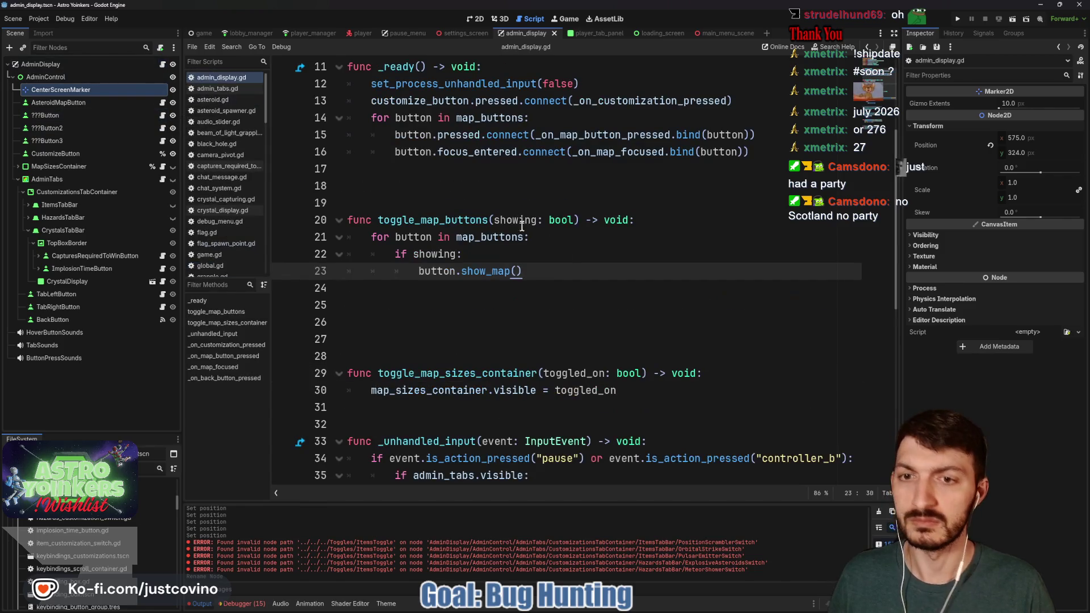
pyautogui.press('Return')
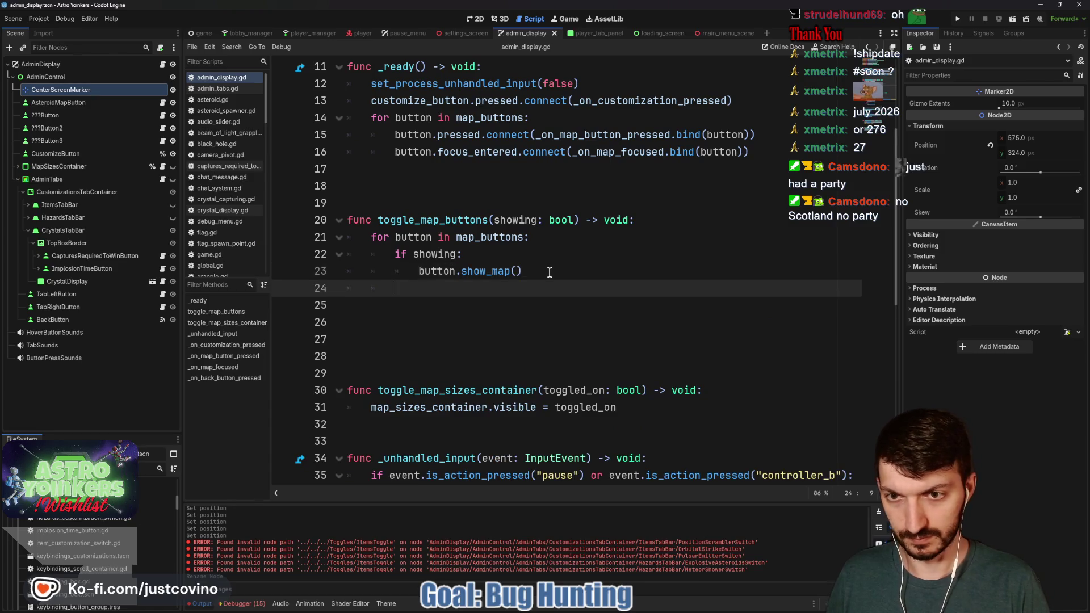
pyautogui.write('else:')
pyautogui.press('Return')
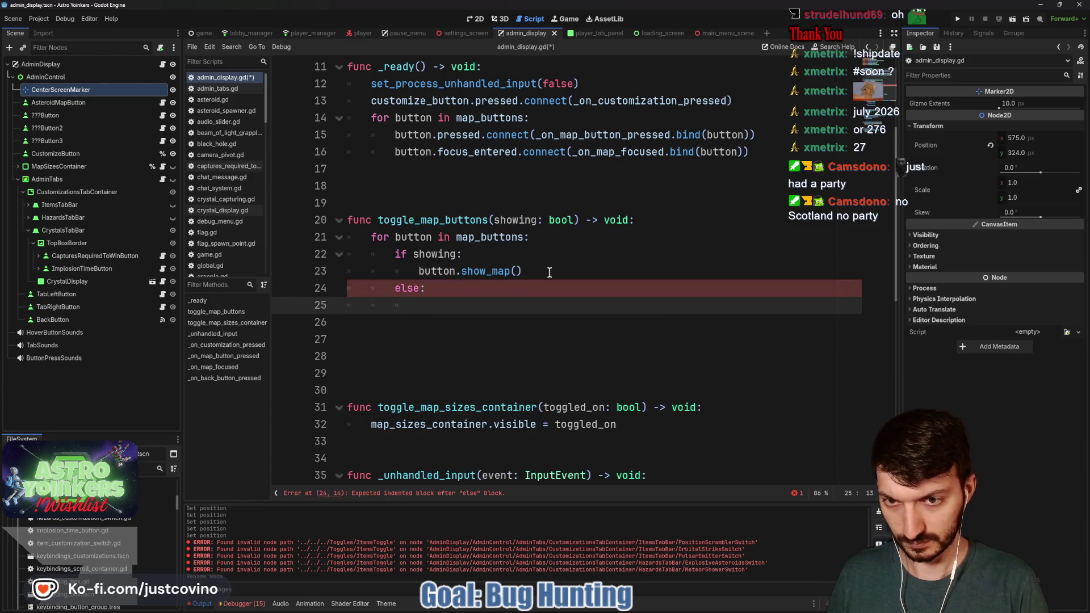
pyautogui.write('button.hide')
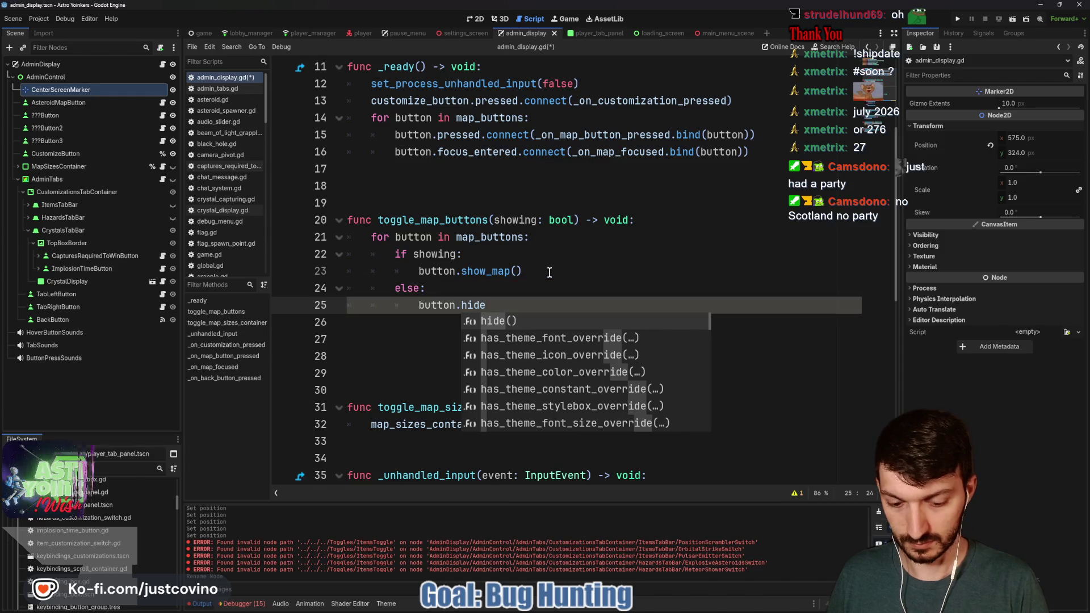
pyautogui.write('_map()')
pyautogui.hotkey('ctrl', 's')
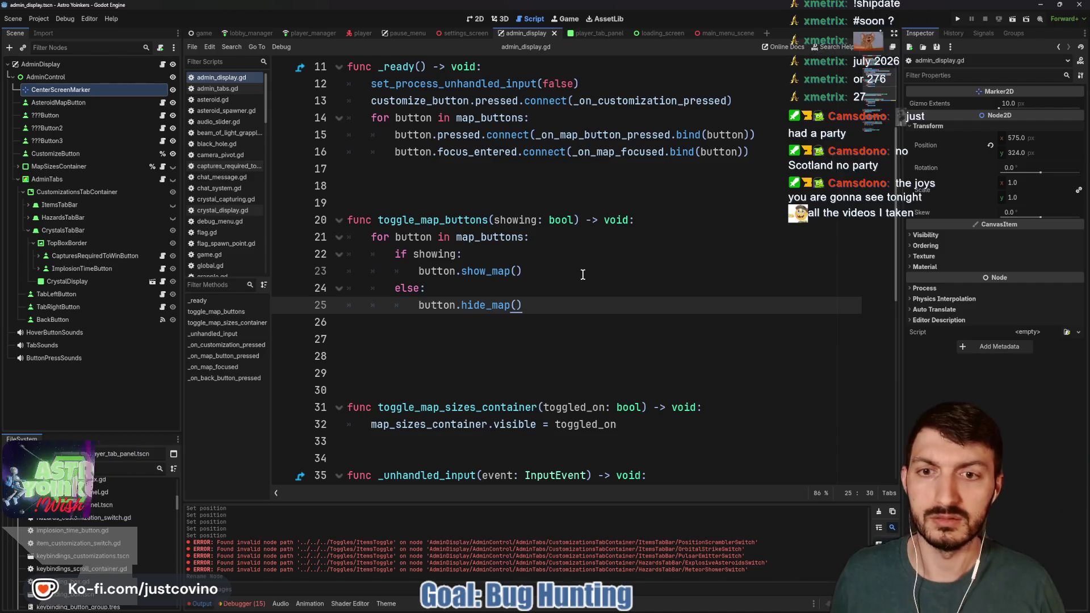
pyautogui.click(163, 116)
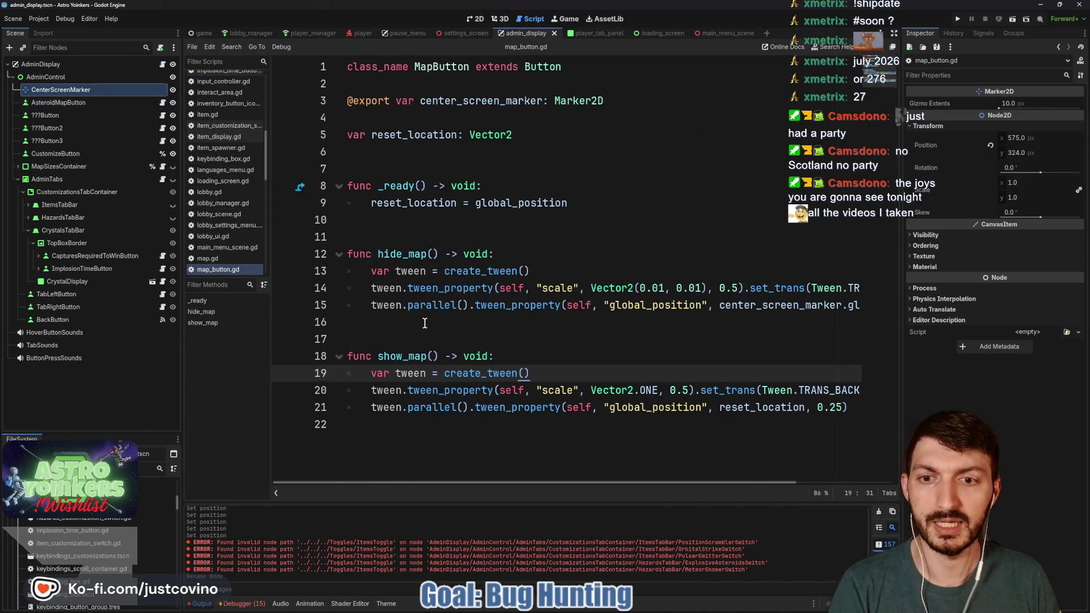
# Make hide_map await tween.finished and then call hide()
pyautogui.click(424, 323)
pyautogui.write('await ')
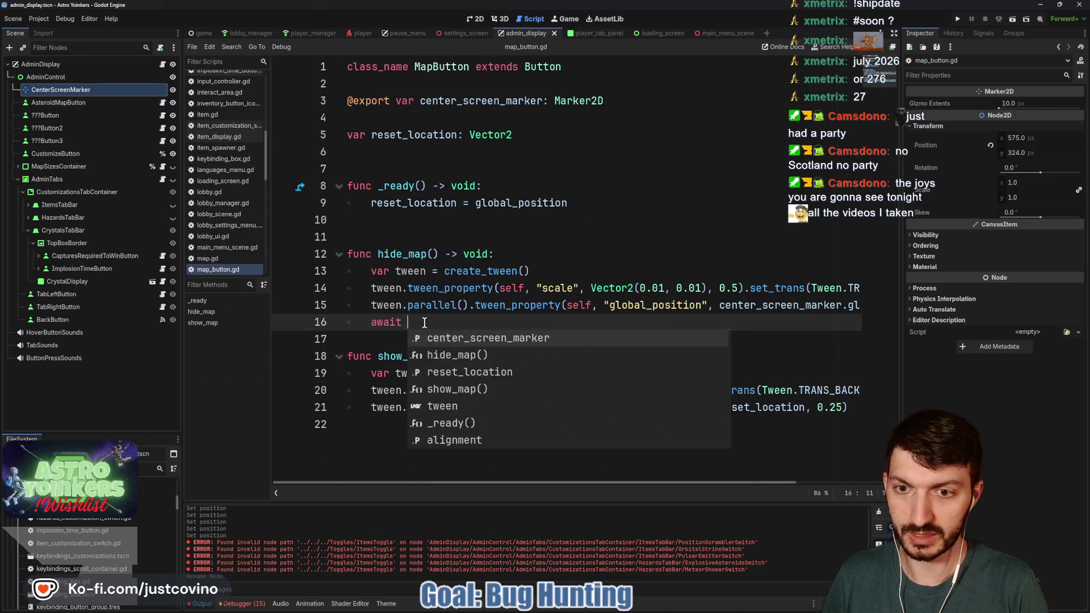
pyautogui.write('tween.finished')
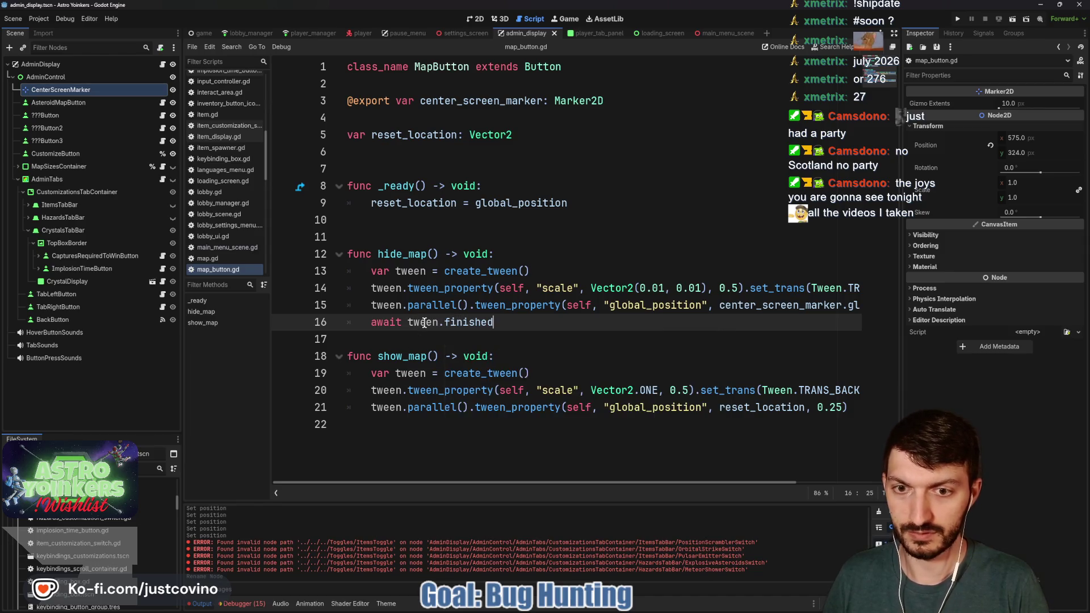
pyautogui.press('Return')
pyautogui.press('Return')
pyautogui.write('hide')
pyautogui.press('Return')
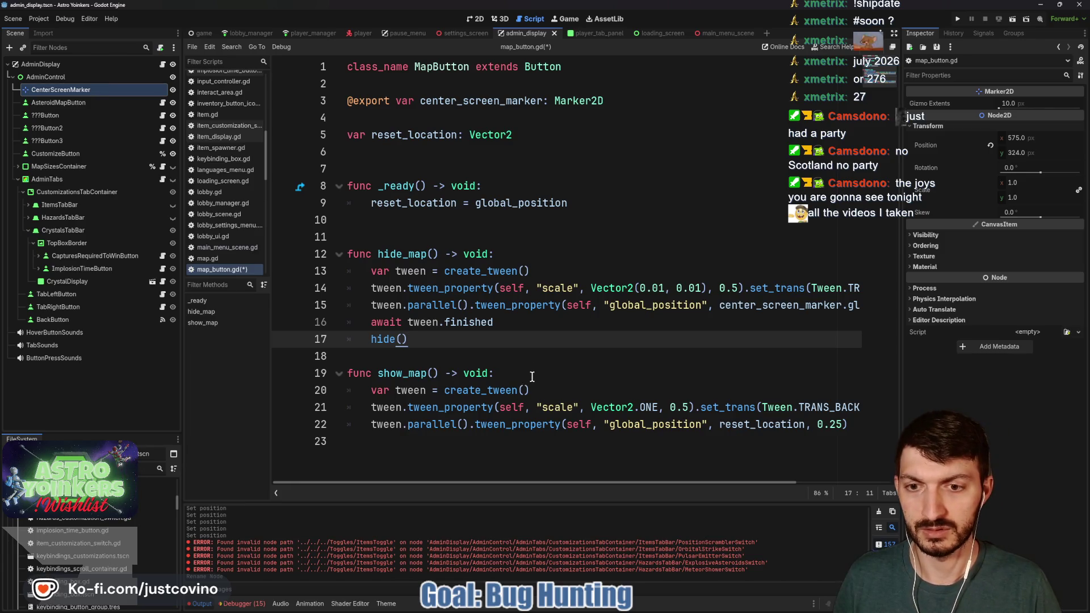
# Call show() at the top of show_map and save map_button.gd
pyautogui.click(532, 377)
pyautogui.press('Return')
pyautogui.write('show')
pyautogui.press('Return')
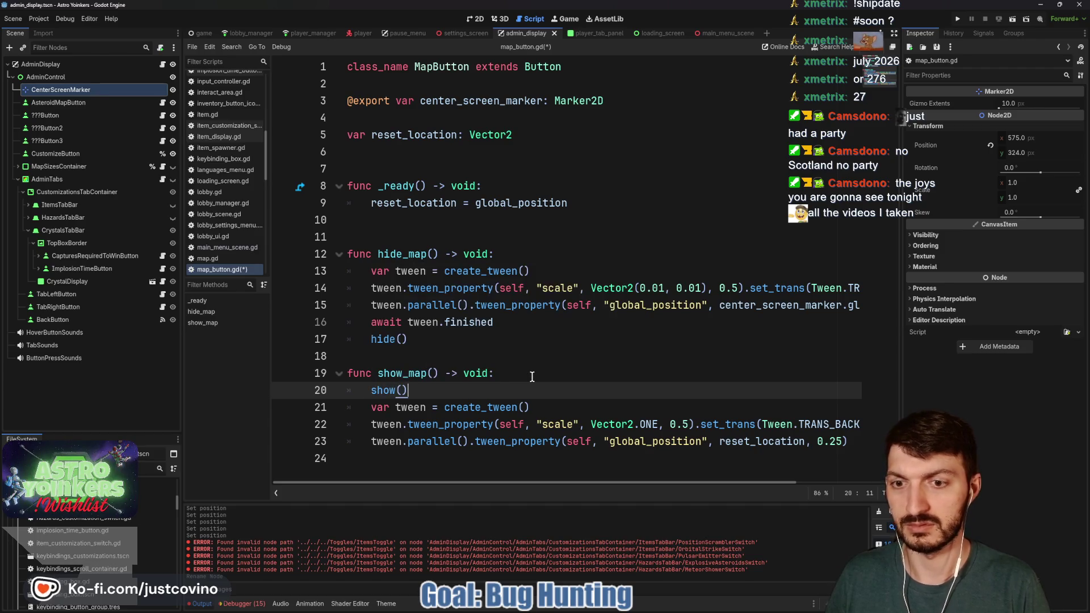
pyautogui.hotkey('ctrl', 's')
# Remove the stray backslash between the functions, save, and run the game
pyautogui.click(380, 356)
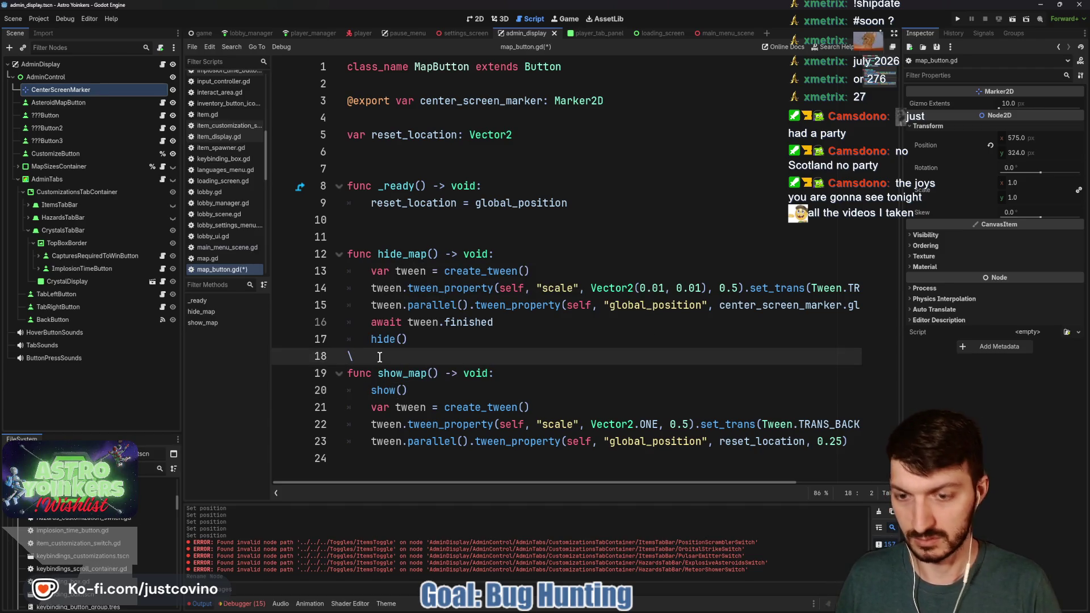
pyautogui.press('BackSpace')
pyautogui.press('Return')
pyautogui.hotkey('ctrl', 's')
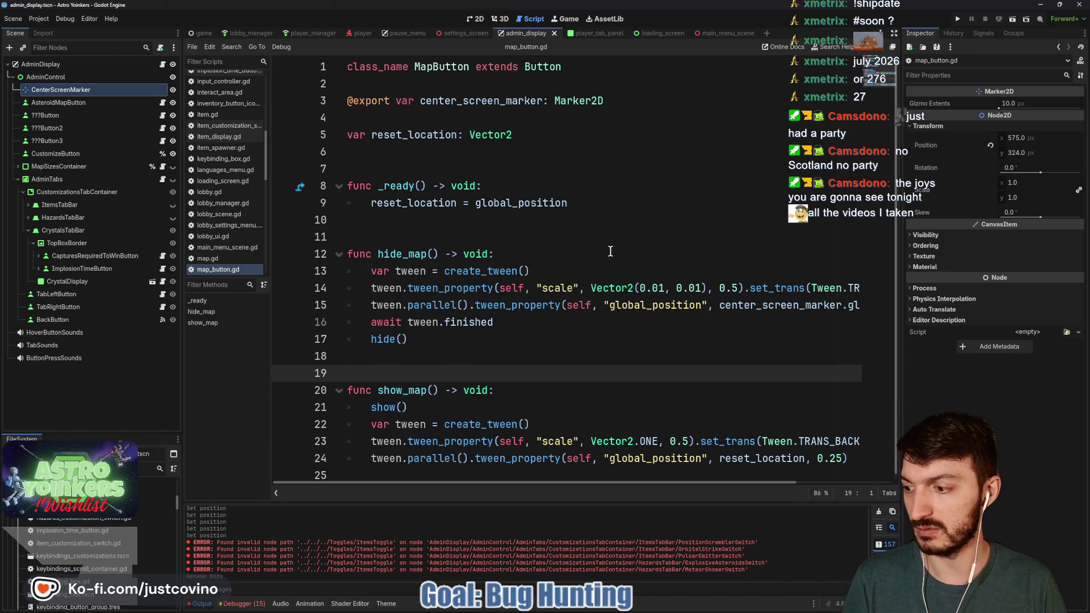
pyautogui.click(958, 21)
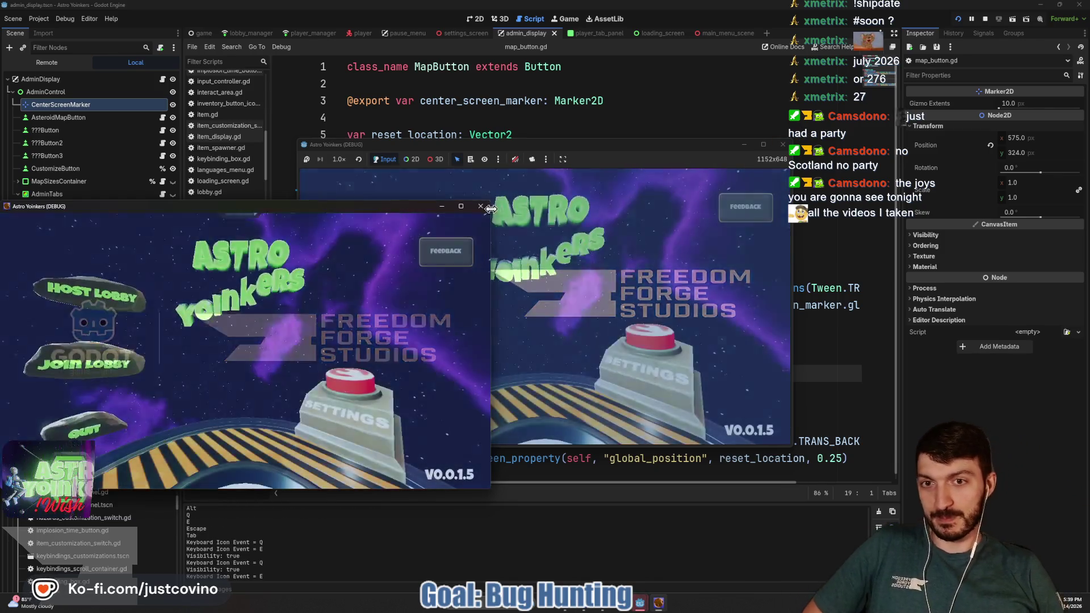
# Host a lobby, walk to the map console, open and close Customize, then stop the game
pyautogui.click(481, 206)
pyautogui.click(389, 250)
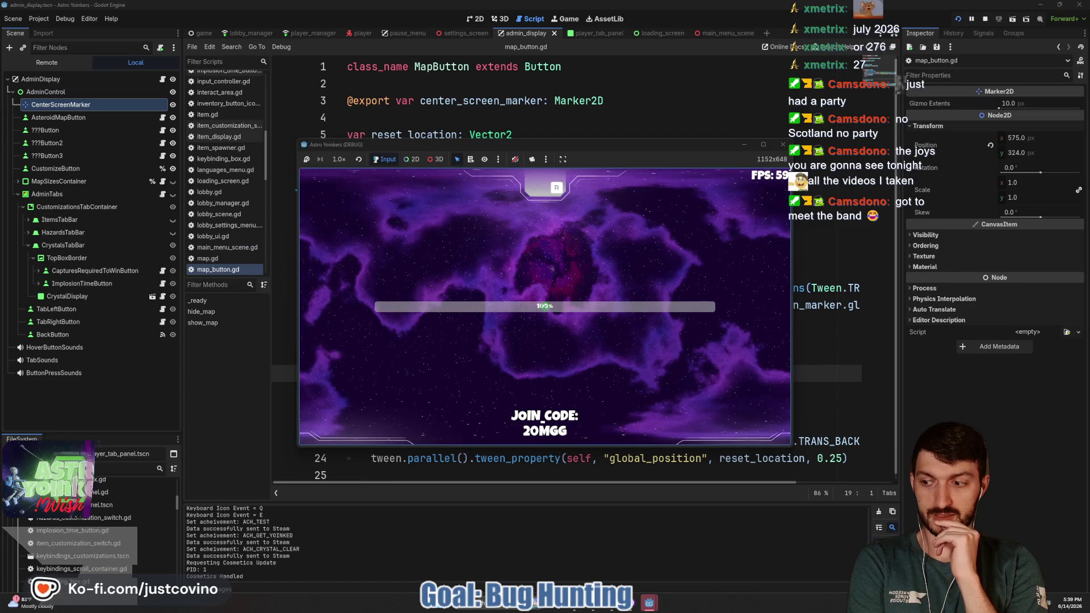
pyautogui.press('w')
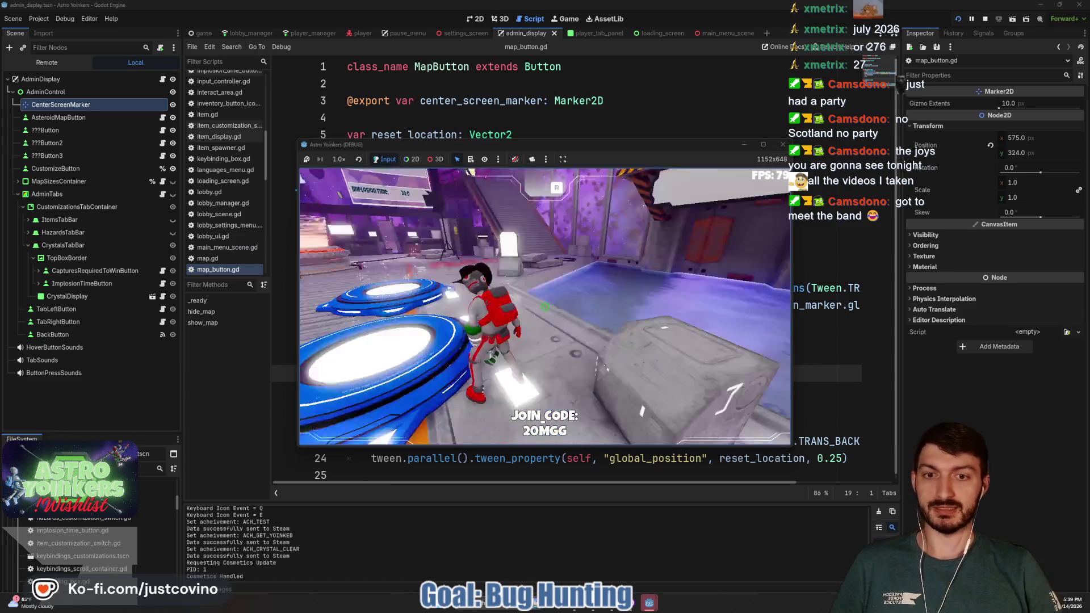
pyautogui.press('w')
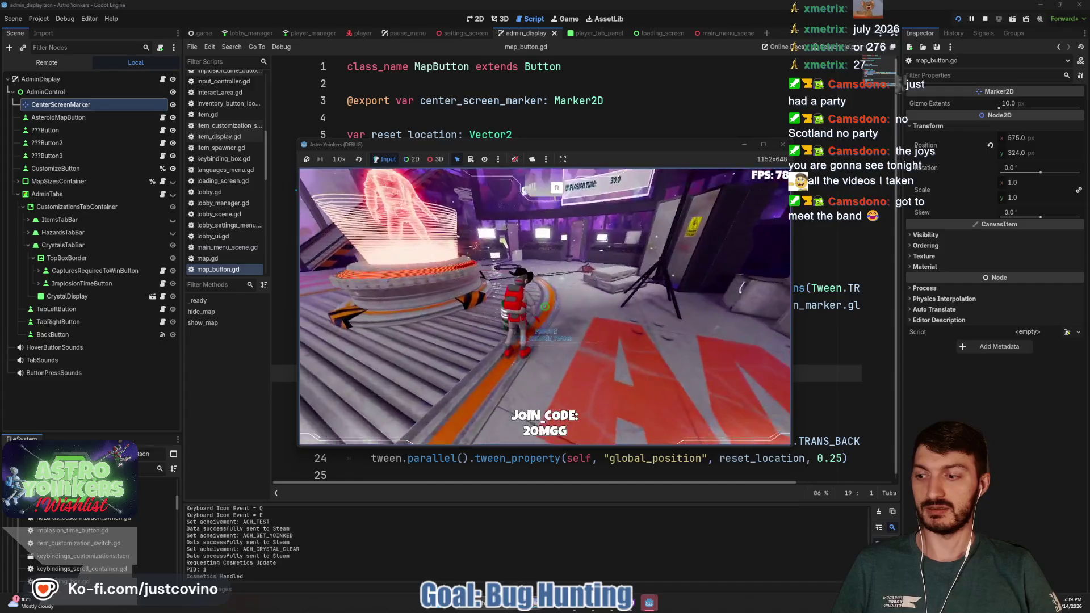
pyautogui.press('w')
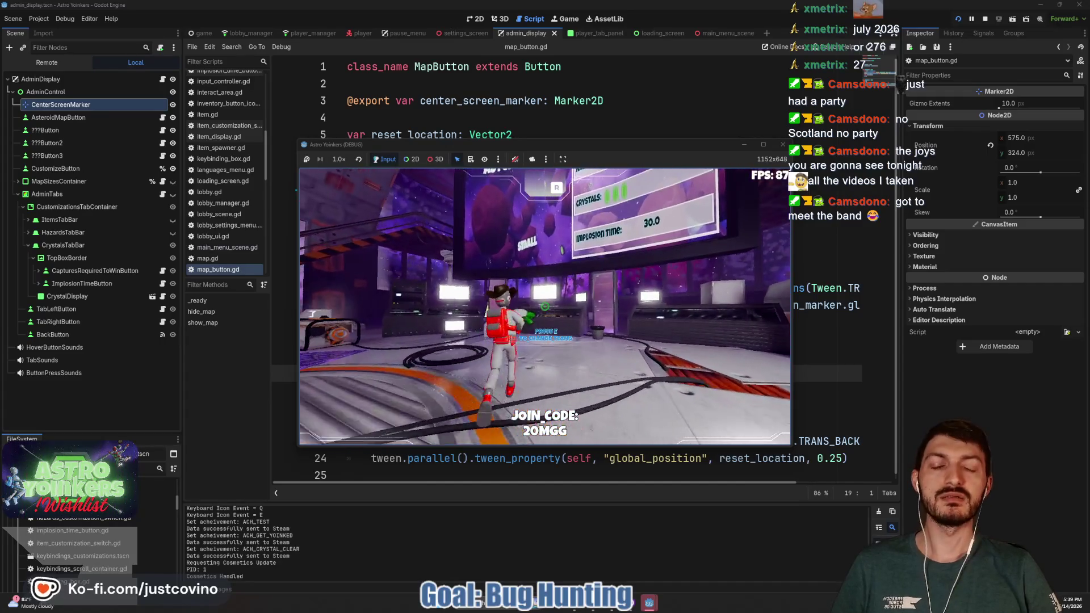
pyautogui.press('e')
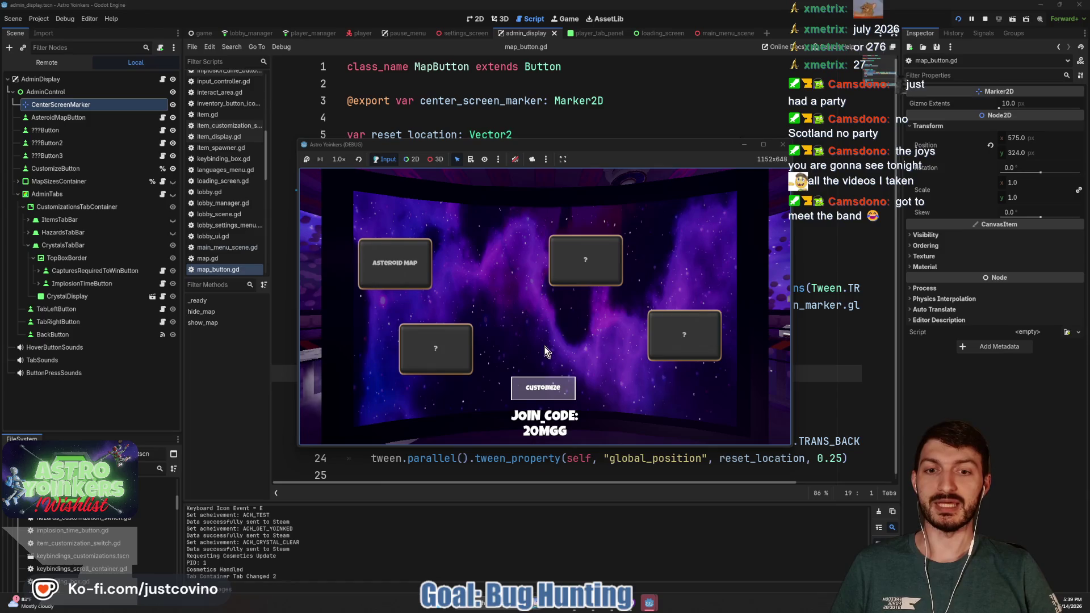
pyautogui.click(543, 388)
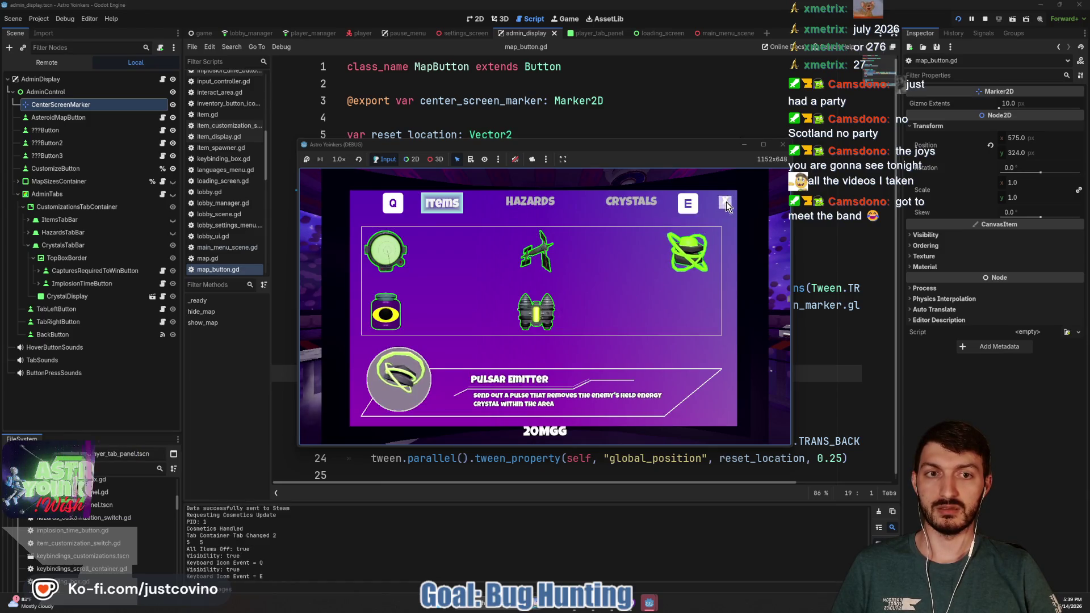
pyautogui.click(726, 202)
pyautogui.press('F8')
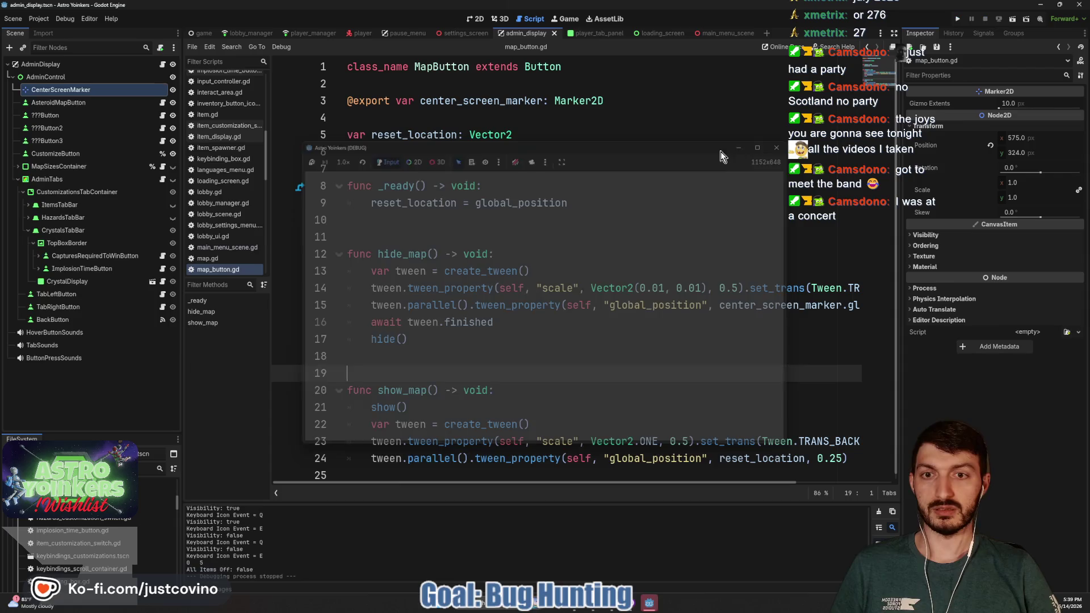
# Return to map_button.gd in the script editor and save it
pyautogui.click(453, 226)
pyautogui.hotkey('ctrl', 's')
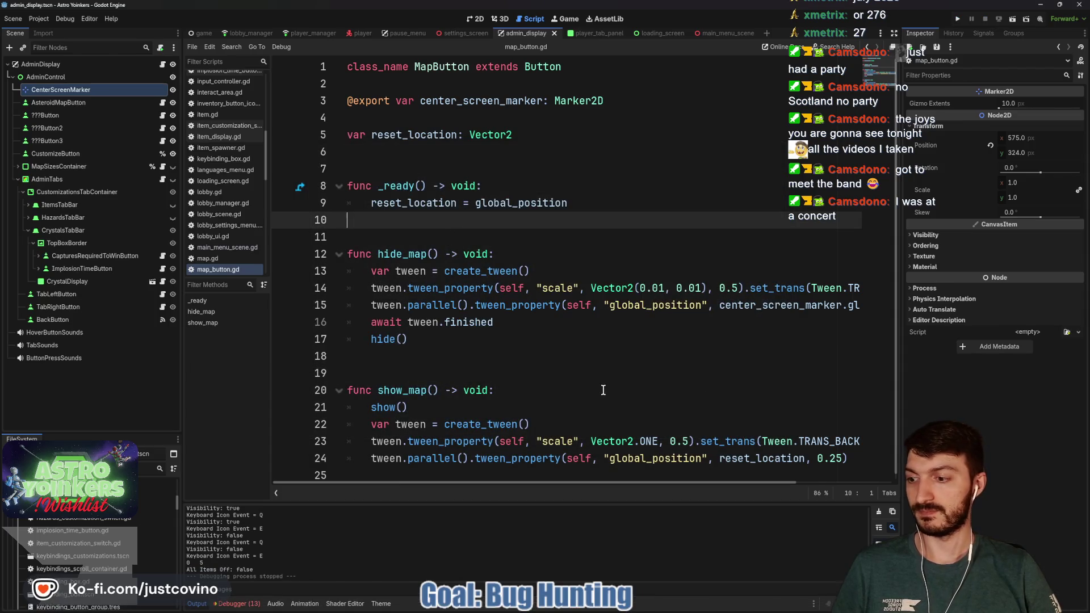